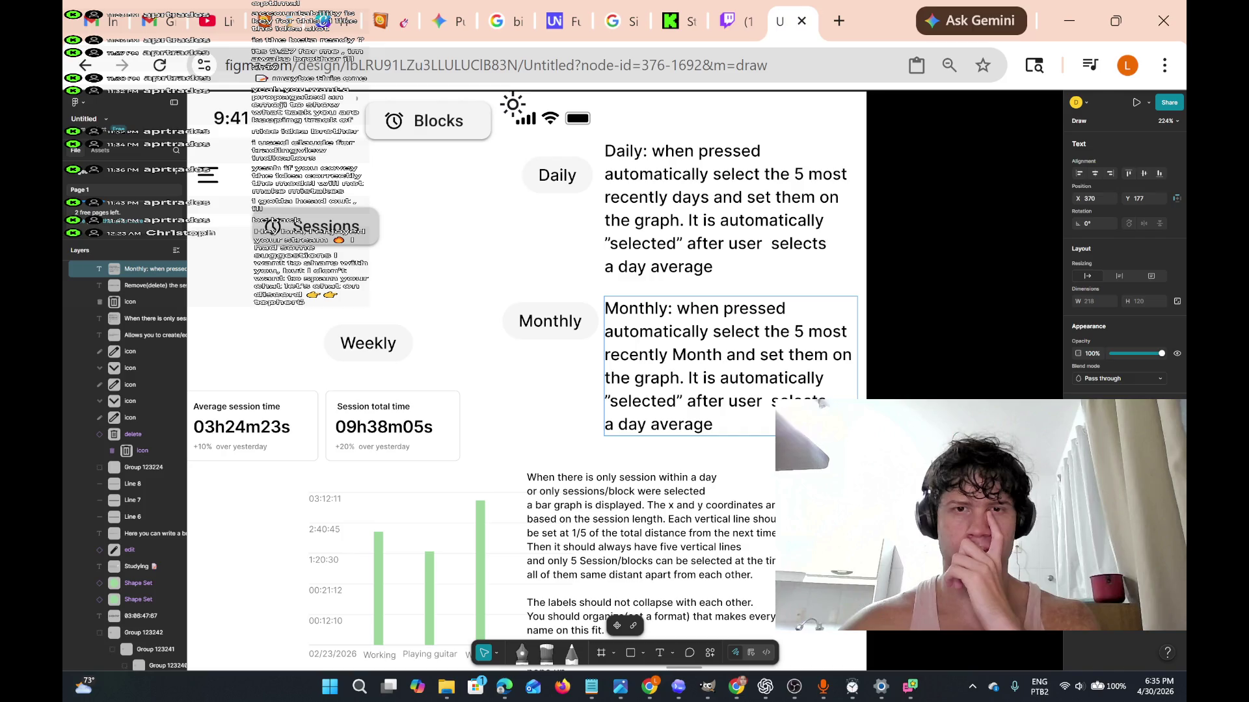
# Lowercase 'Months' and add 'average' after it in the Monthly annotation.
pyautogui.write('s')
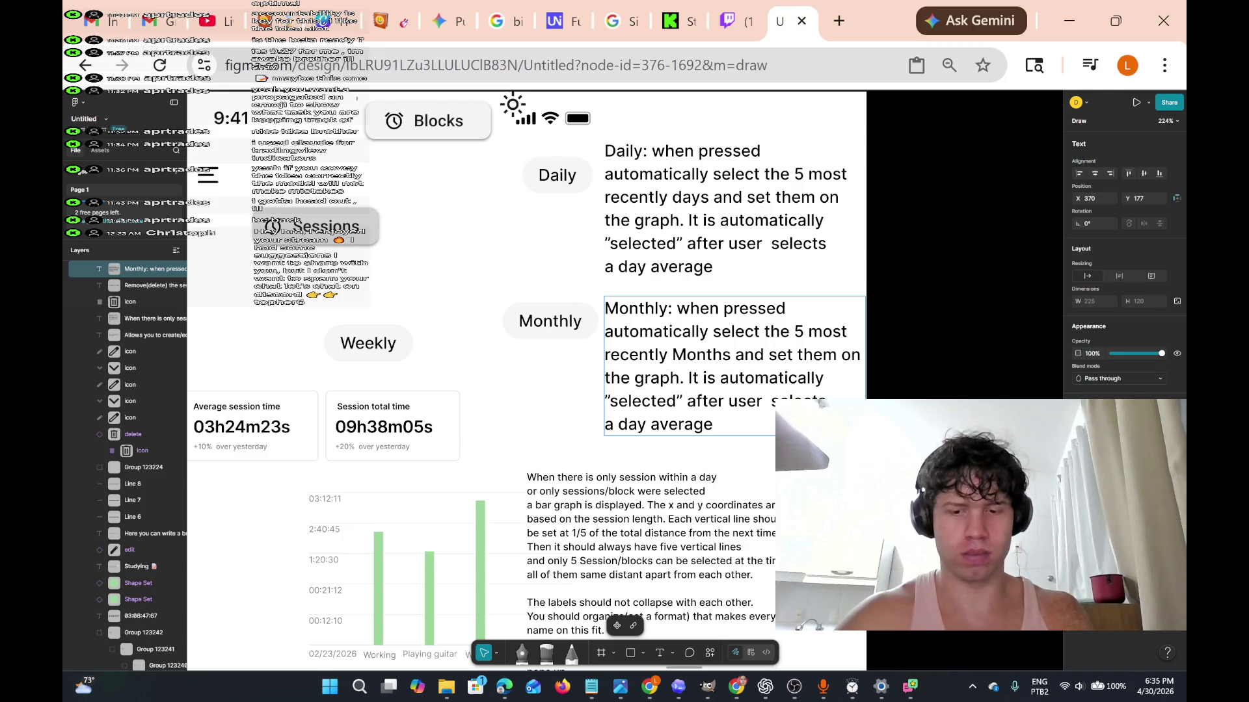
pyautogui.press('Delete')
pyautogui.write('m')
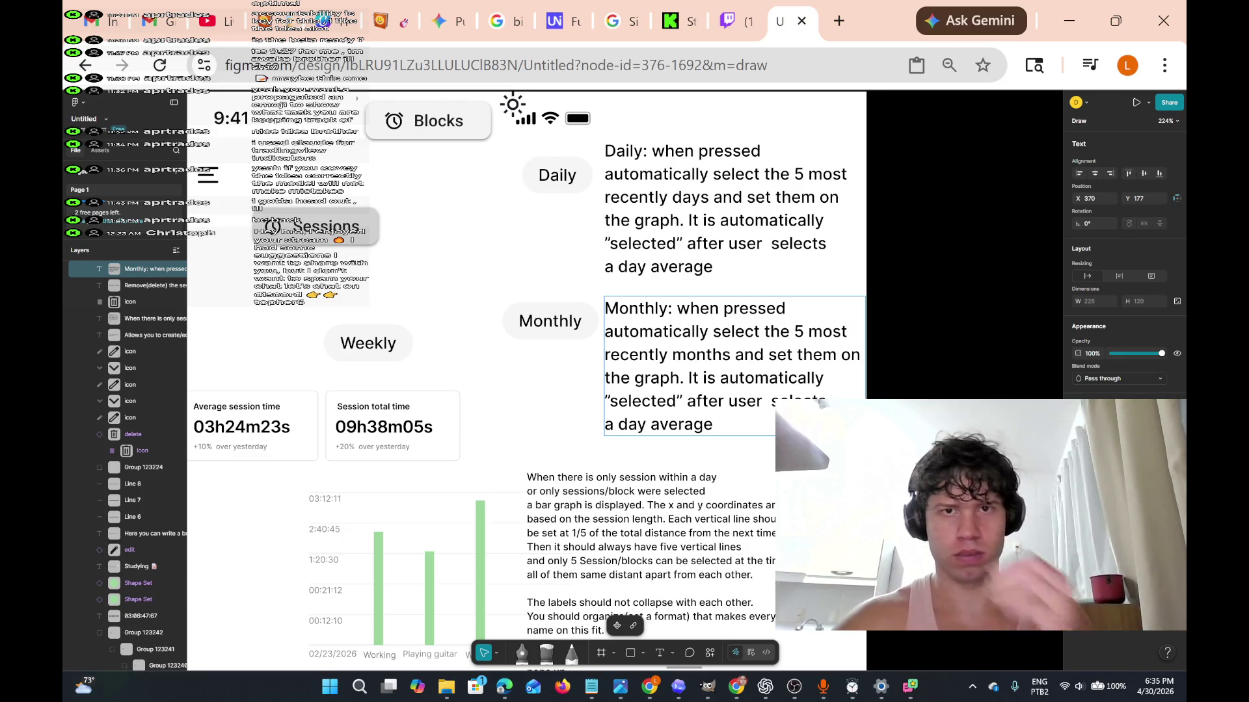
pyautogui.scroll(-2, 751, 420)
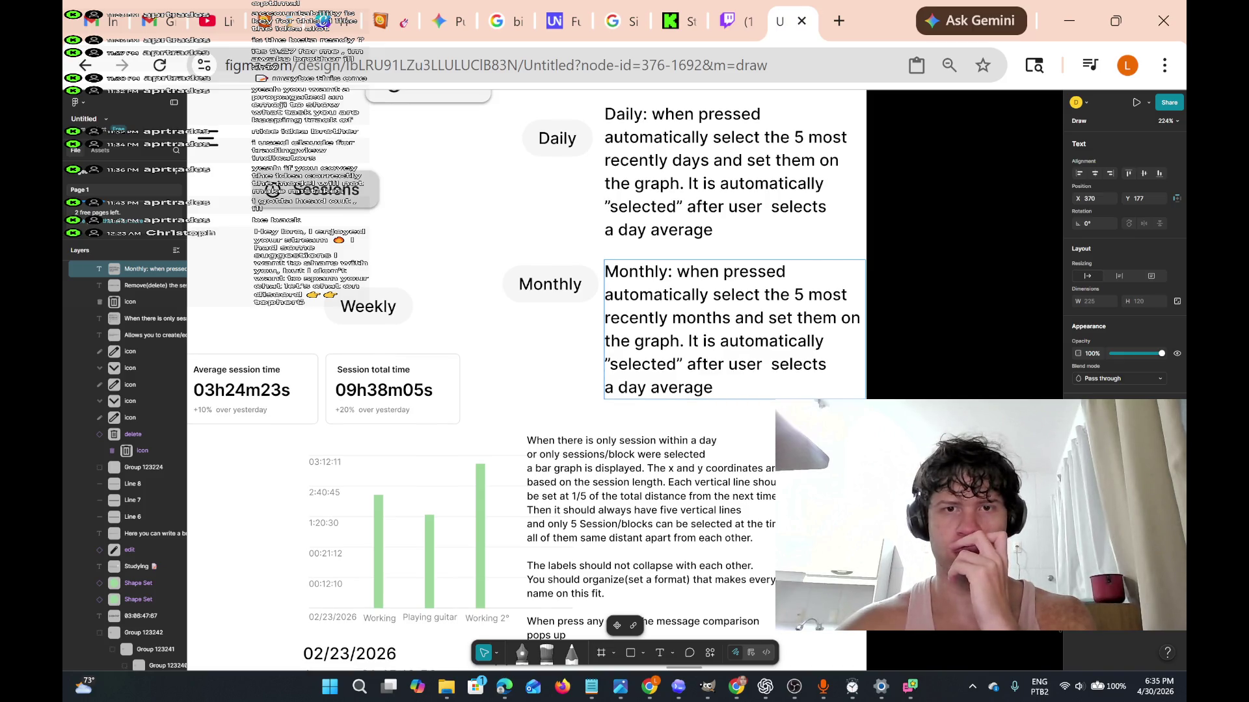
pyautogui.click(731, 317)
pyautogui.write('ave')
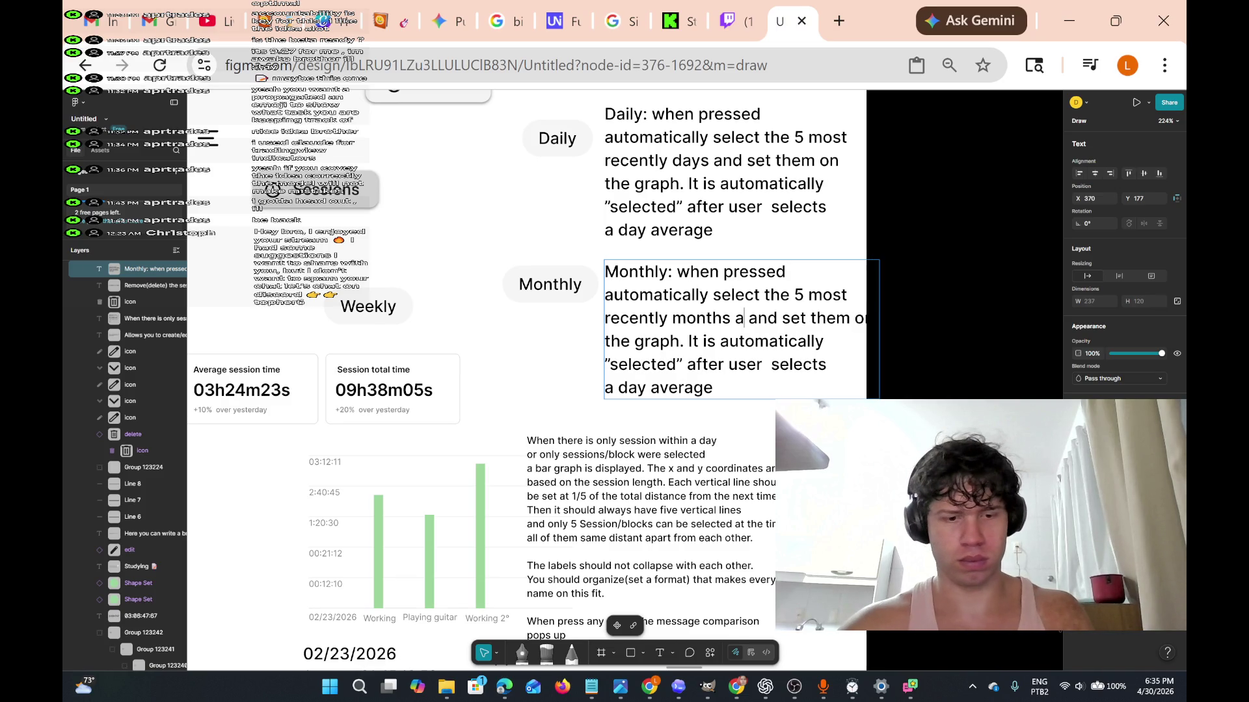
pyautogui.write('rage')
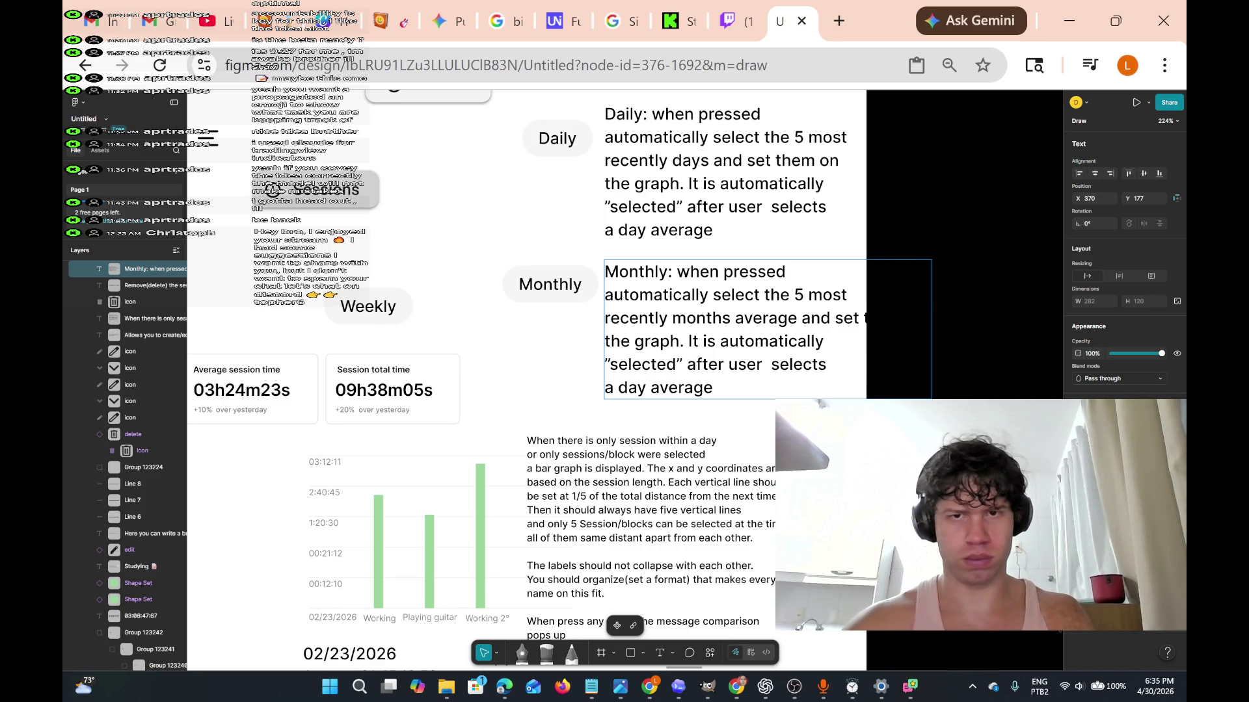
# Rebreak the annotation lines after 'average', 'the graph.' and 'selected'.
pyautogui.press('Return')
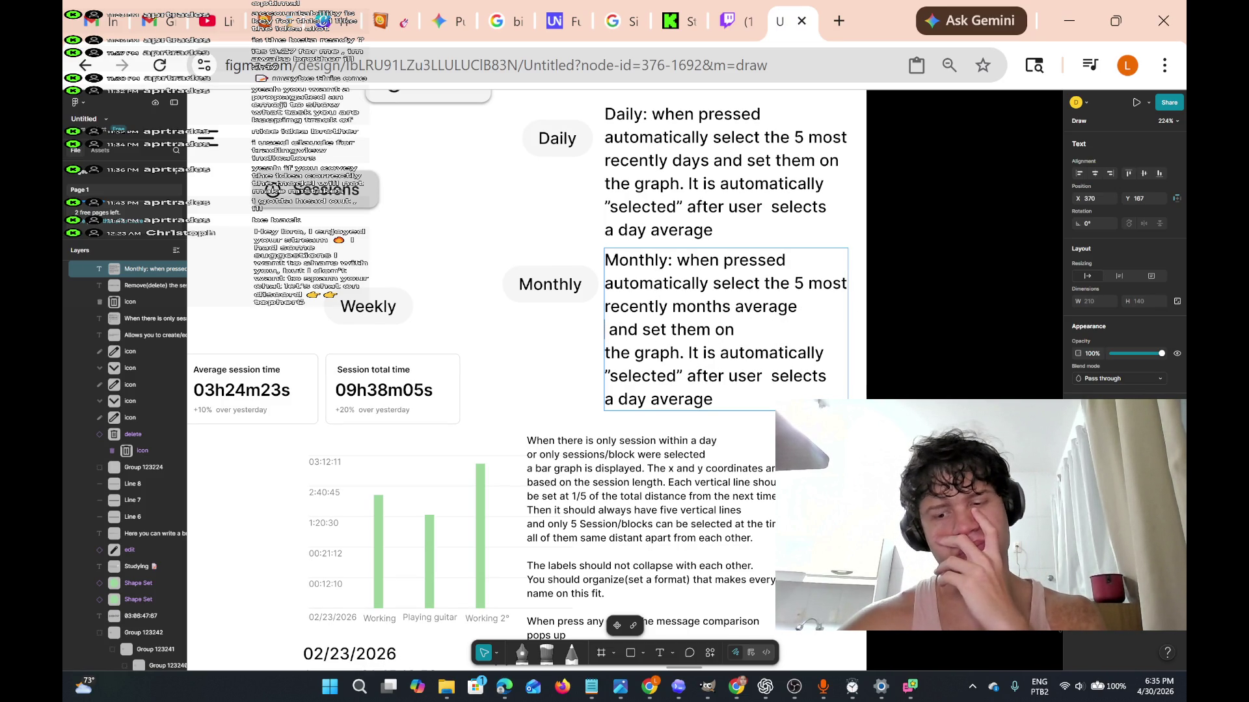
pyautogui.press('BackSpace')
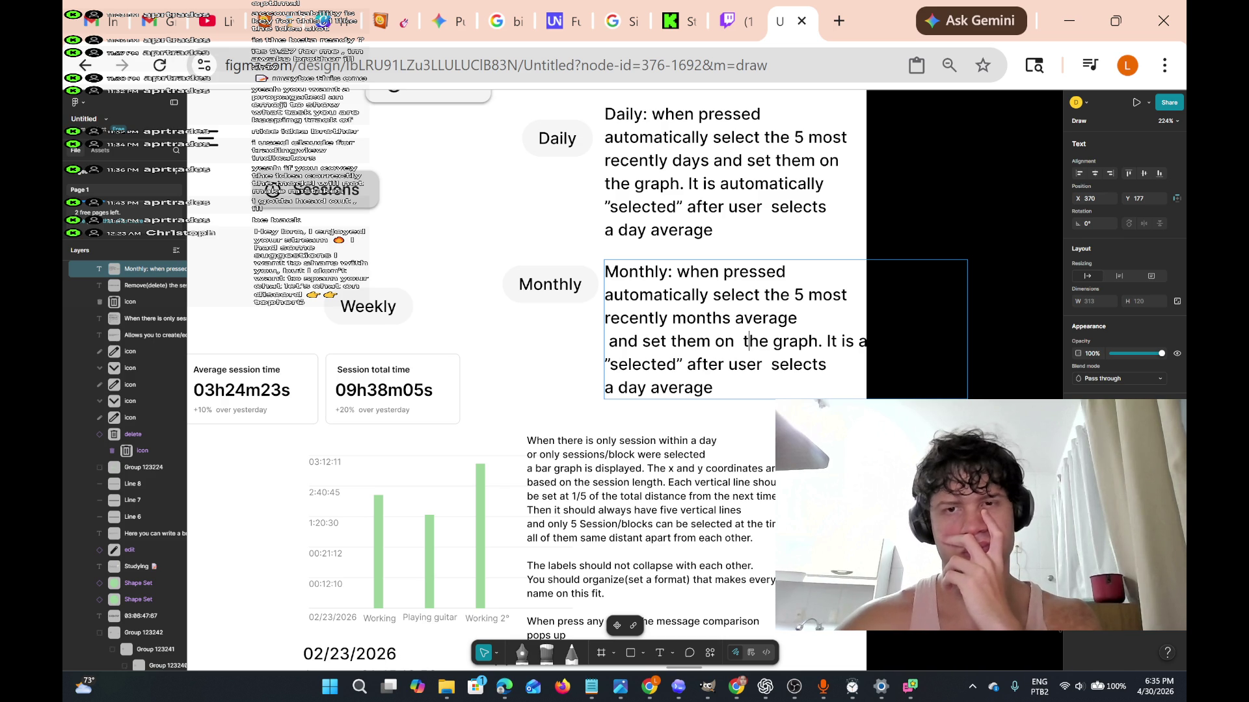
pyautogui.press('Return')
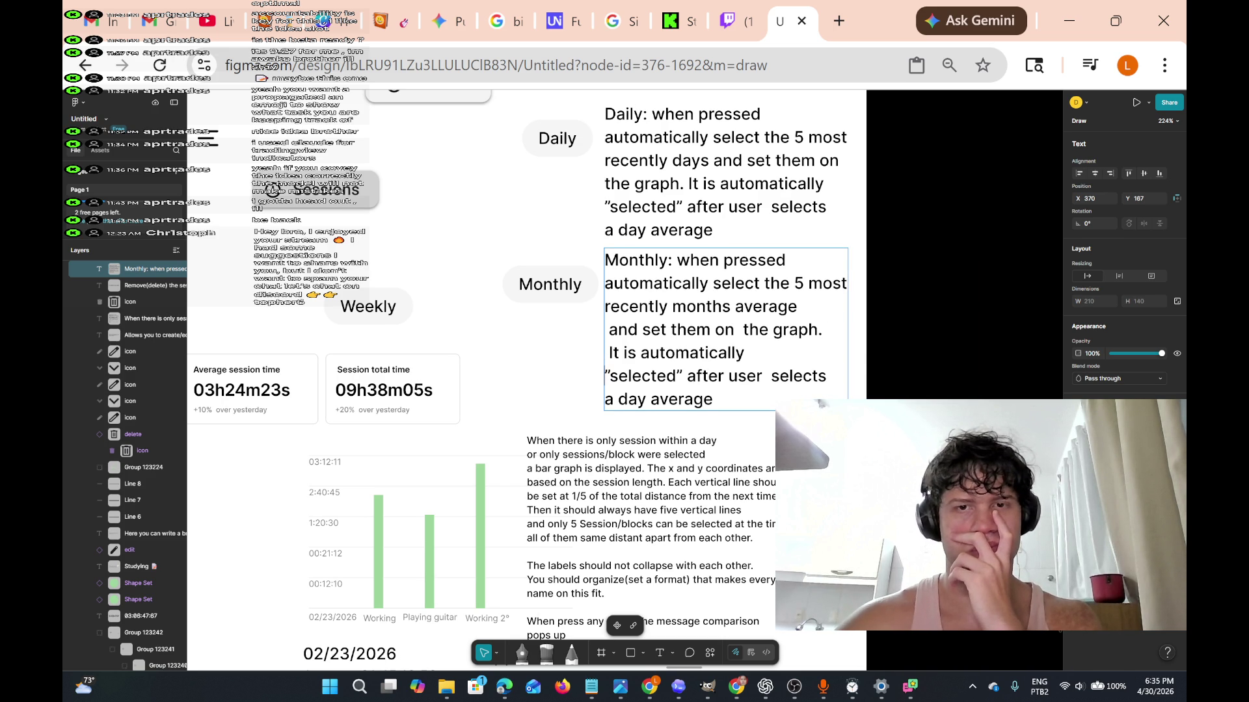
pyautogui.press('BackSpace')
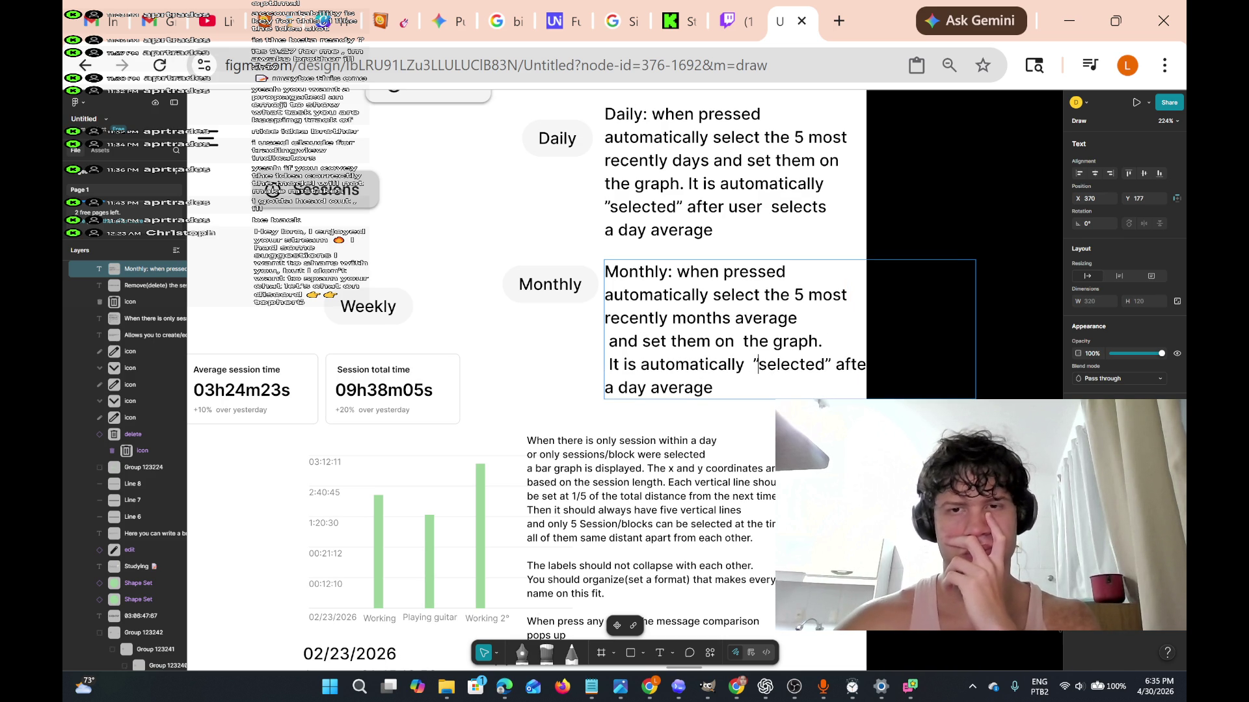
pyautogui.press('Return')
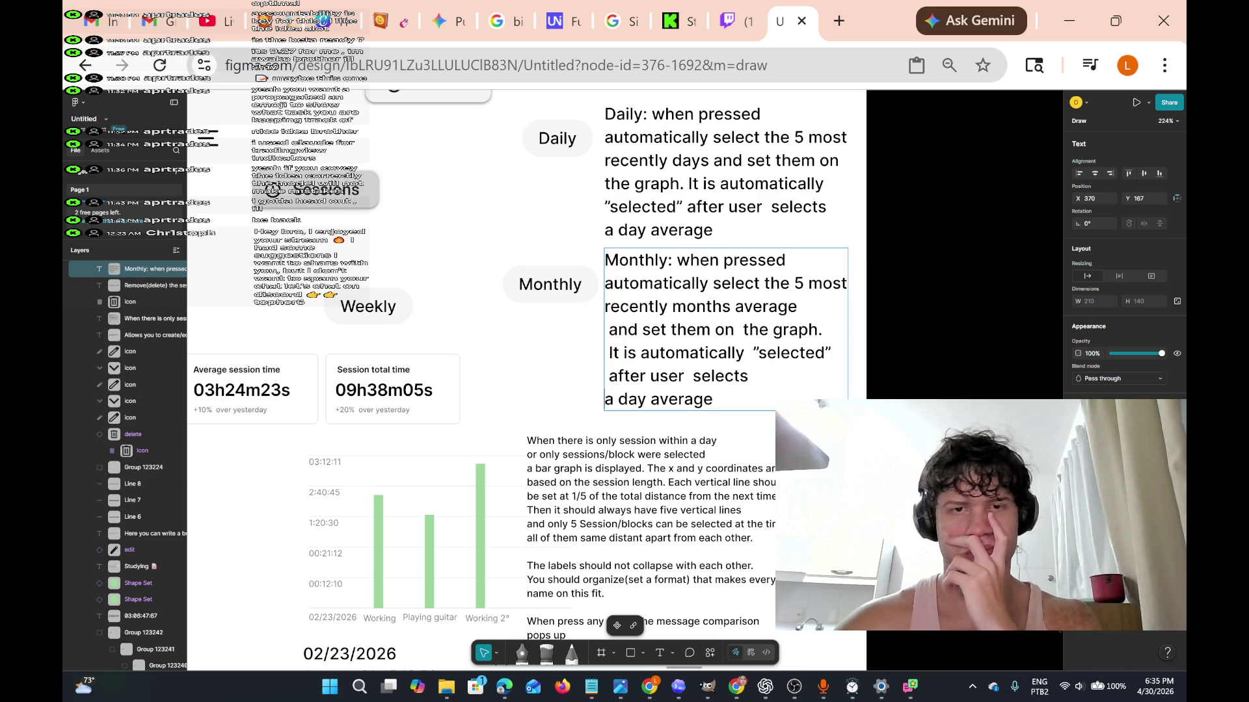
pyautogui.press('BackSpace')
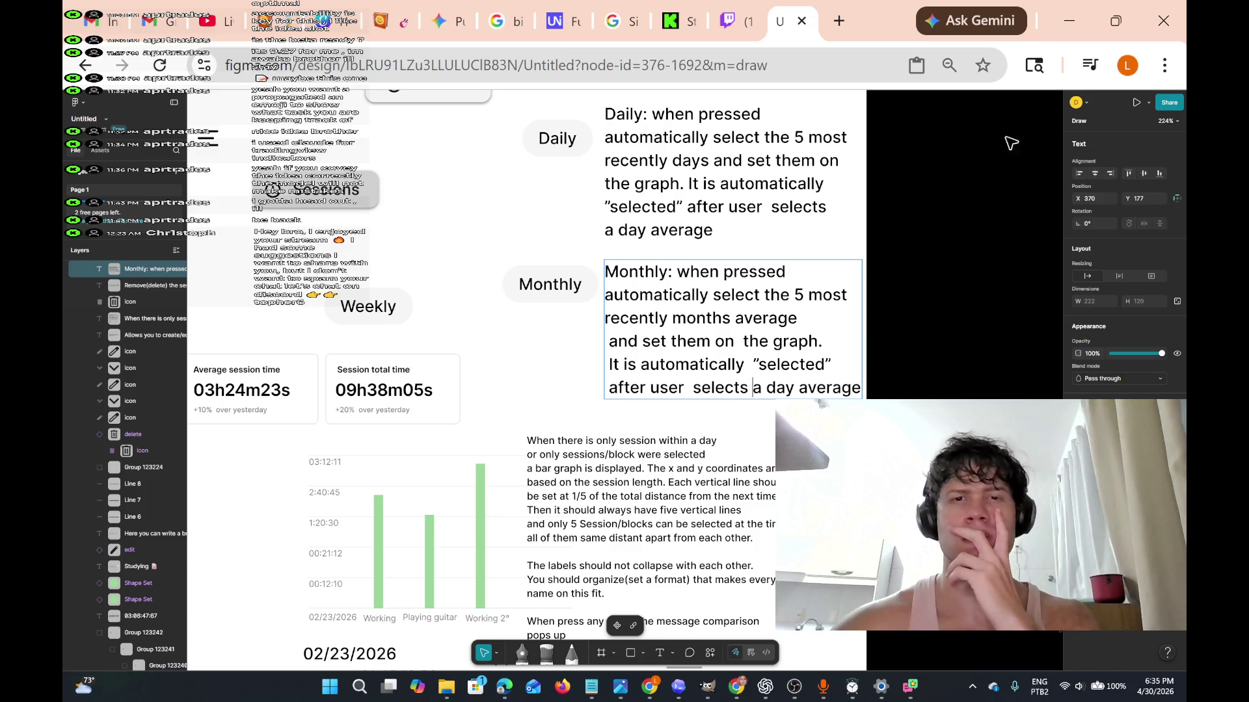
pyautogui.scroll(-4, 546, 323)
pyautogui.scroll(5, 550, 244)
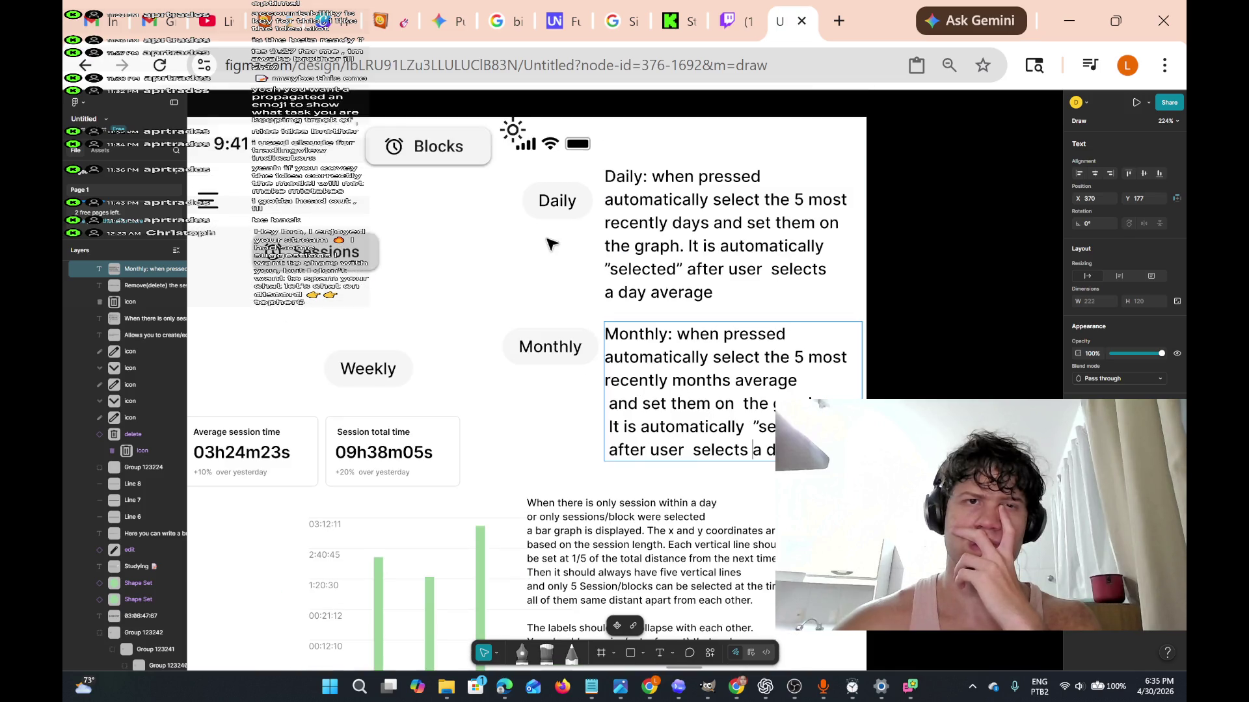
pyautogui.scroll(-4, 550, 244)
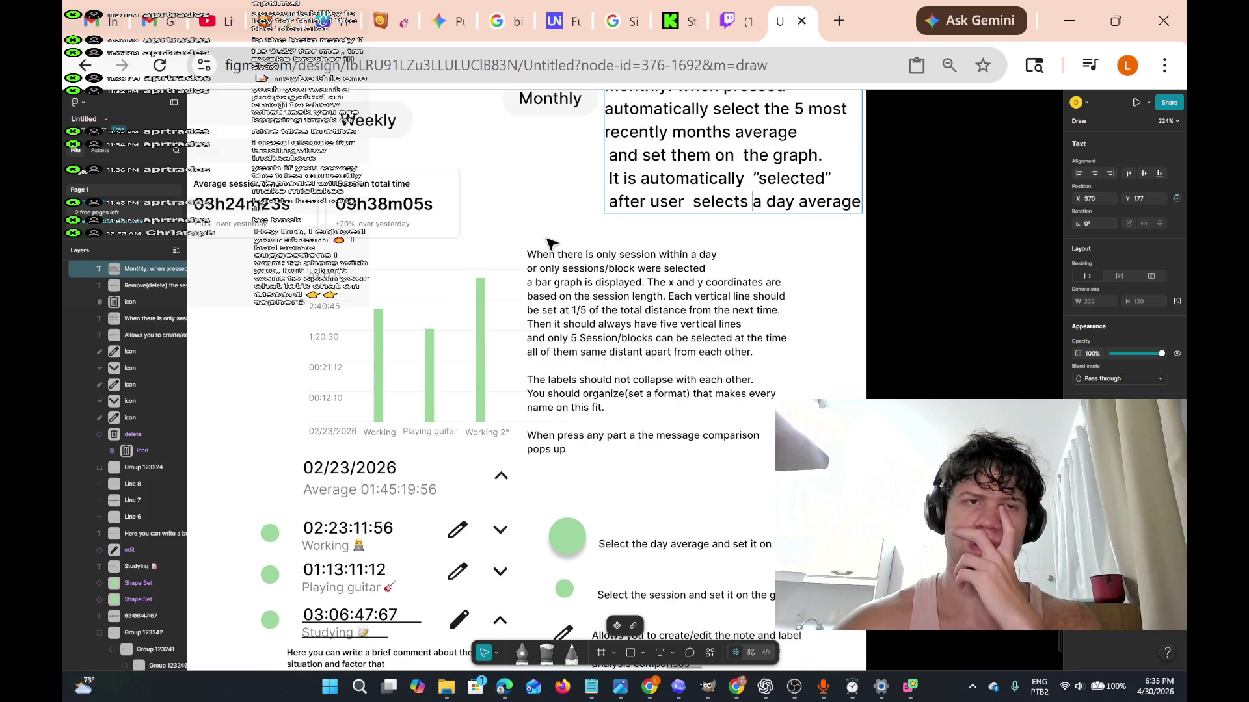
pyautogui.scroll(2, 549, 244)
pyautogui.scroll(2, 546, 240)
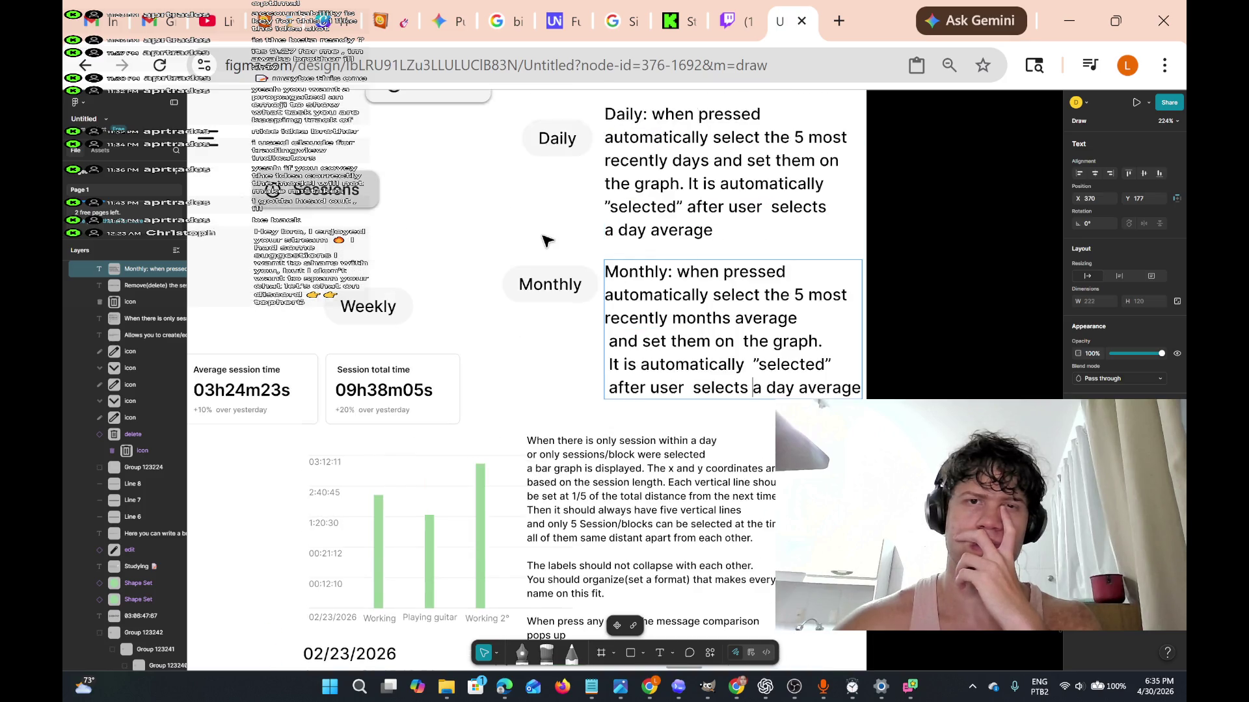
pyautogui.scroll(-6, 547, 240)
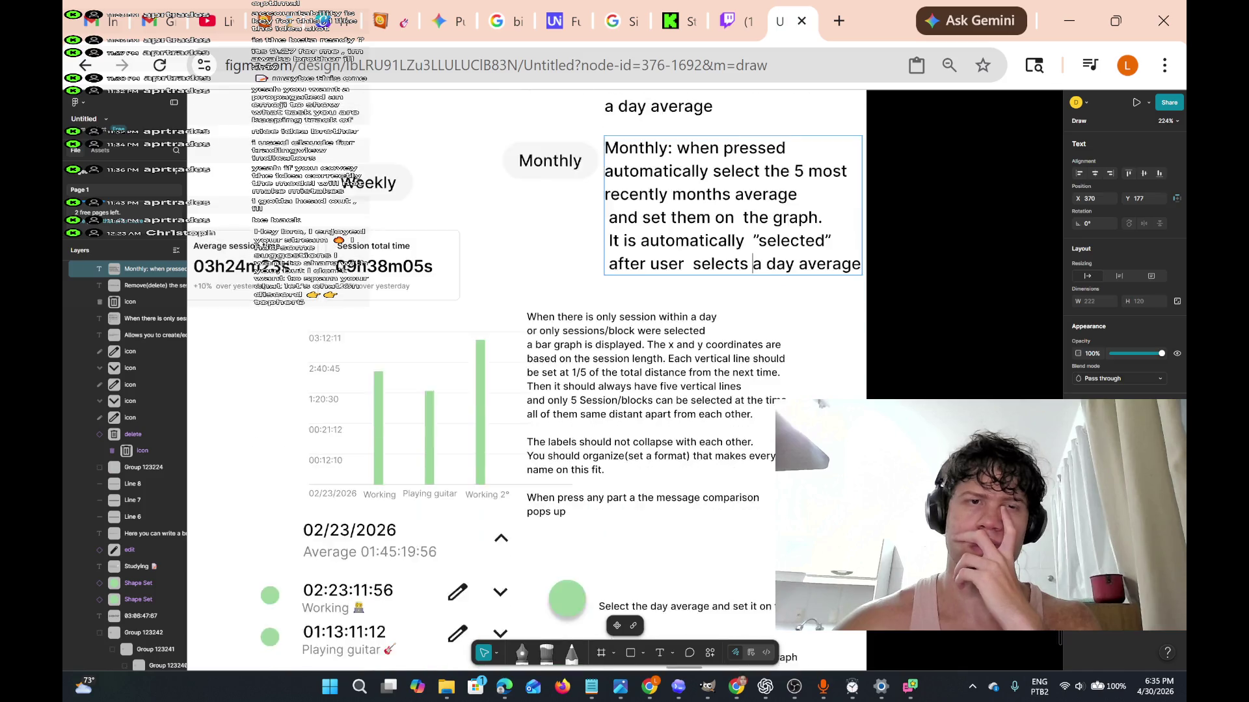
pyautogui.scroll(-1, 530, 211)
pyautogui.scroll(4, 530, 211)
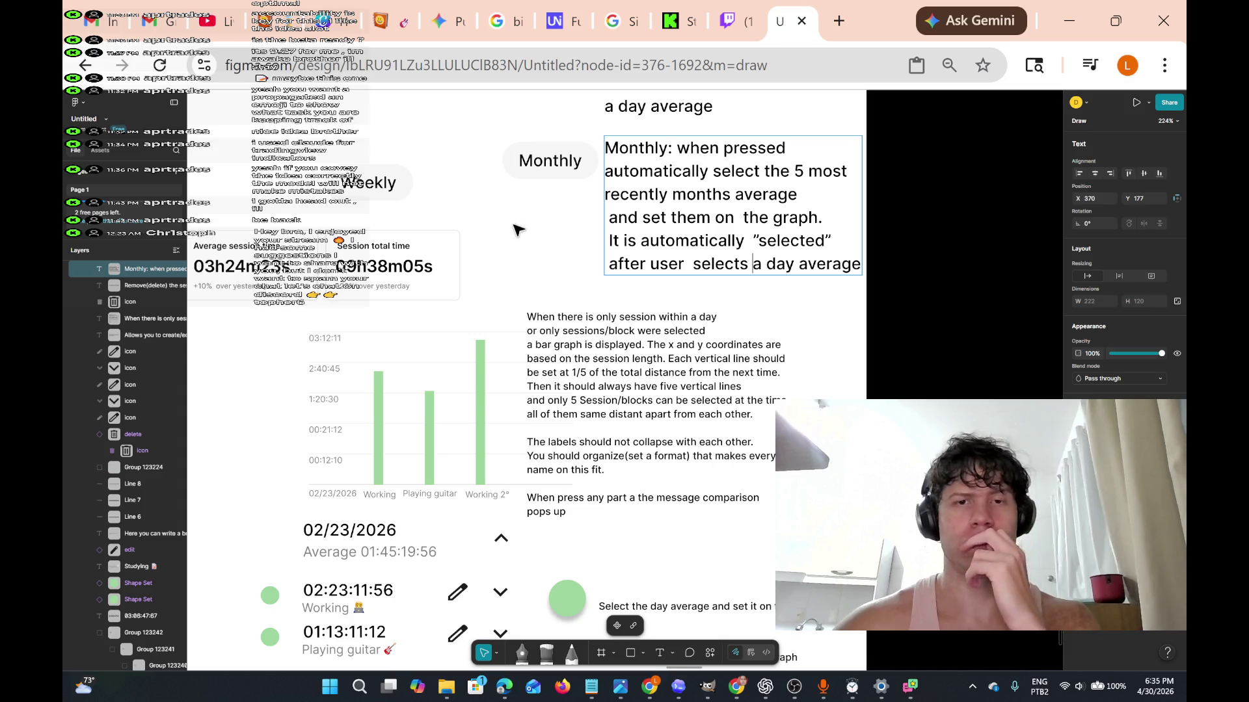
pyautogui.scroll(4, 516, 278)
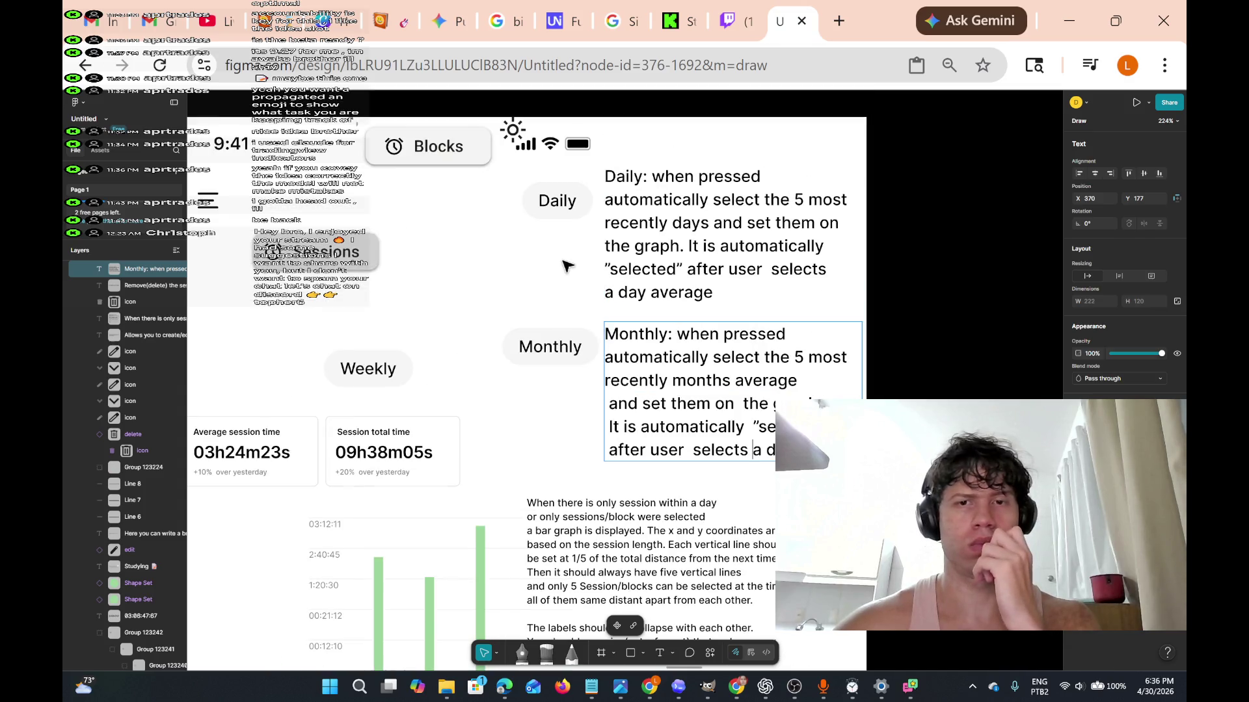
pyautogui.click(714, 292)
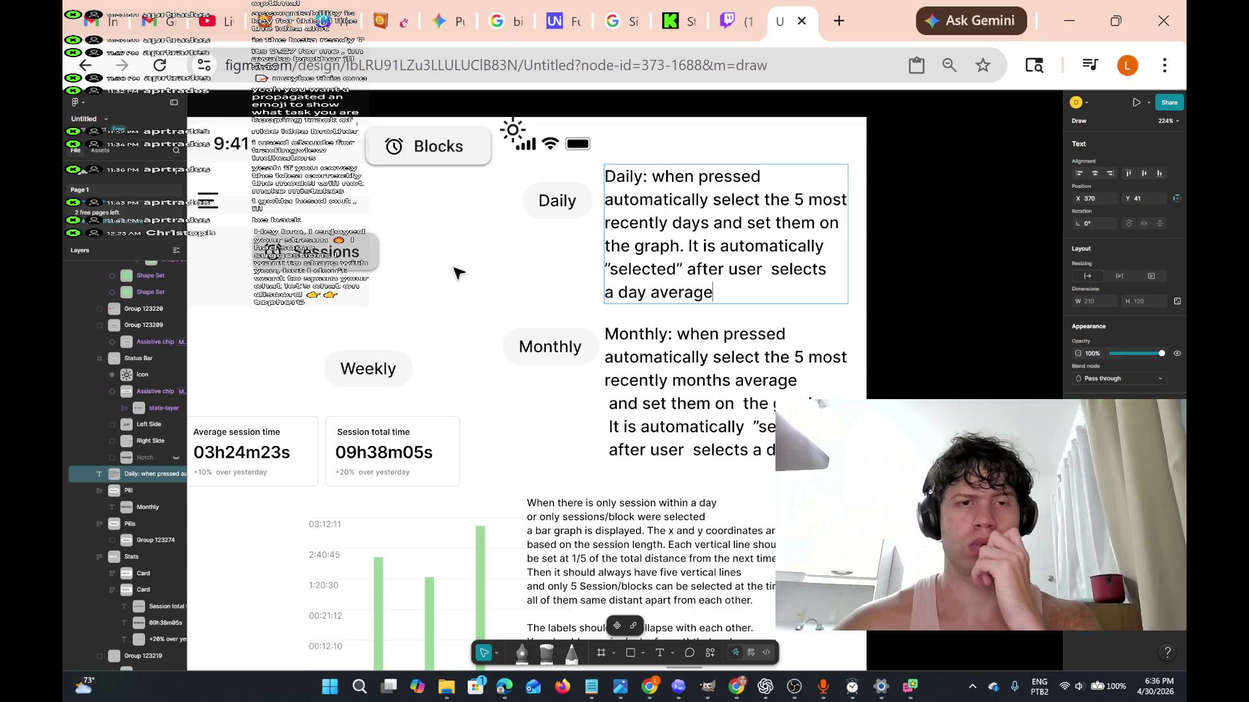
pyautogui.scroll(-2, 455, 272)
pyautogui.scroll(-2, 449, 272)
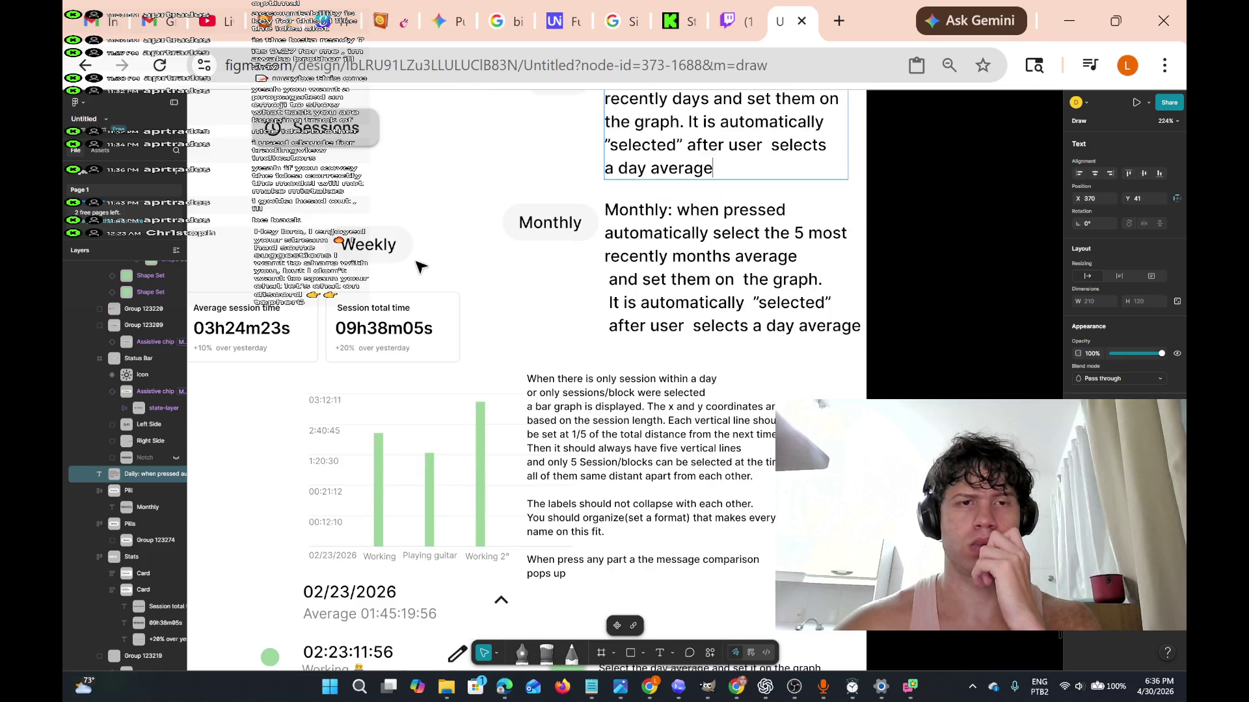
pyautogui.scroll(6, 305, 186)
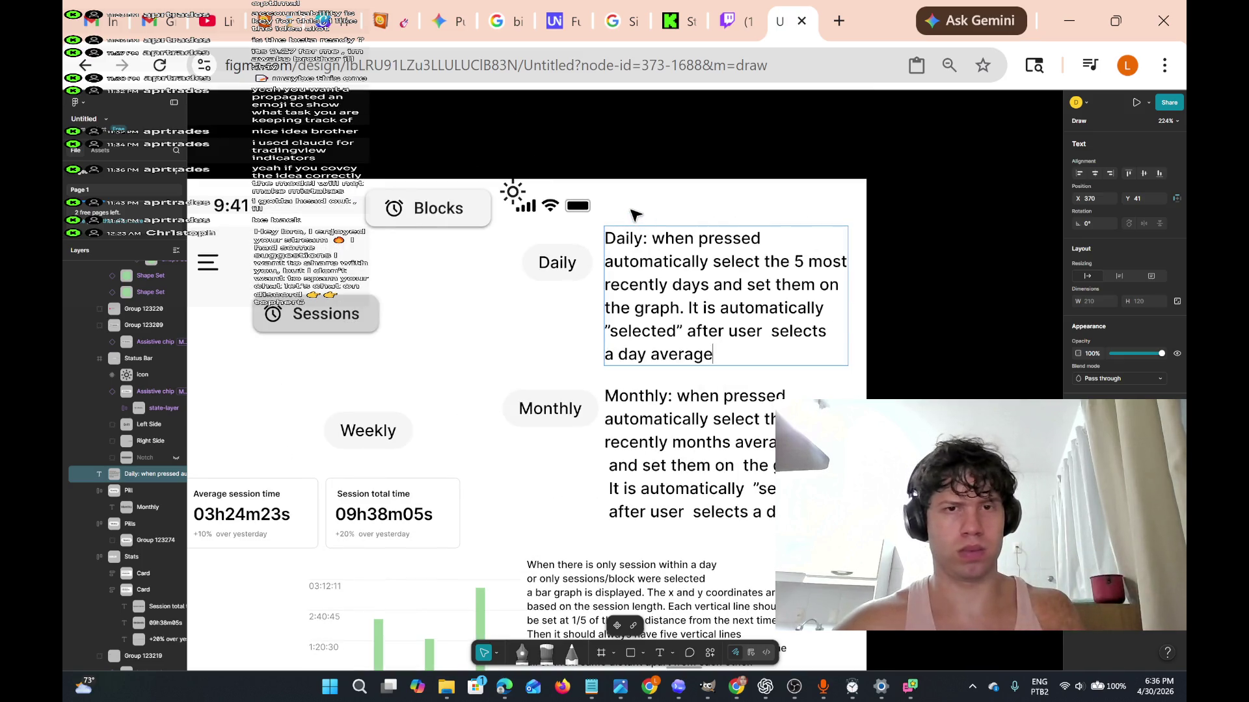
pyautogui.click(439, 228)
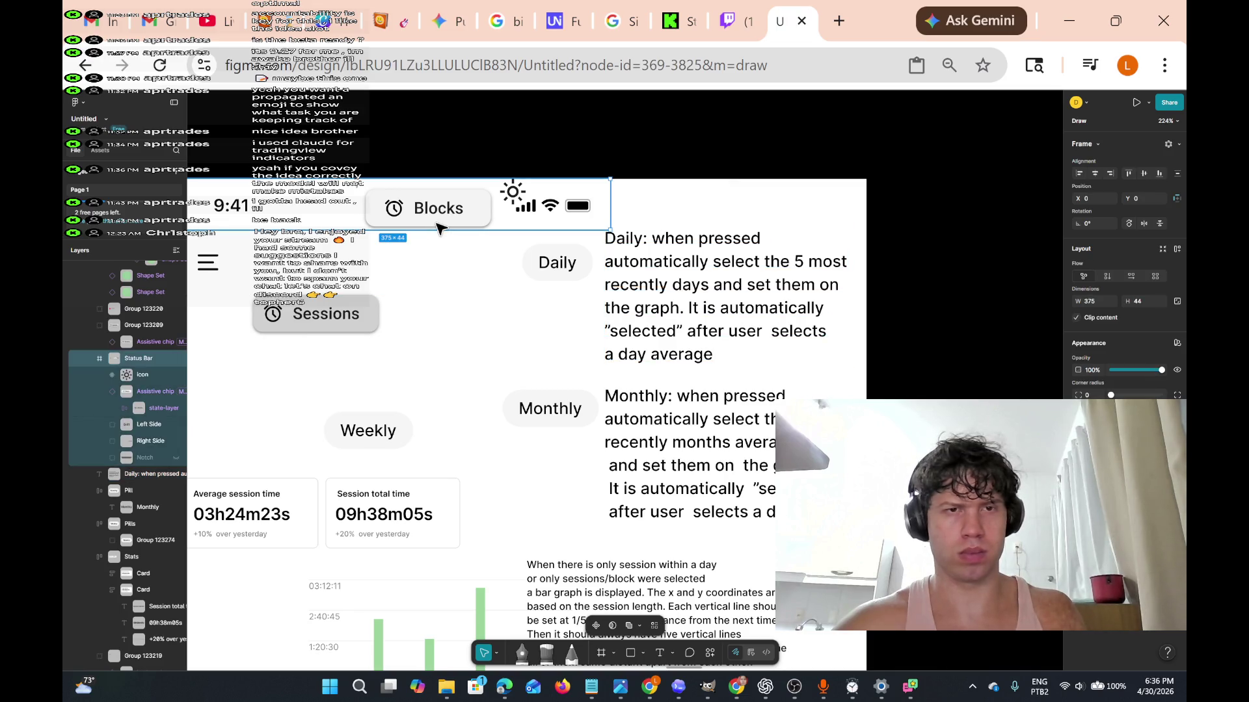
# Delete the status bar and Blocks chip, then shift the Daily button and its annotation up-left.
pyautogui.press('Delete')
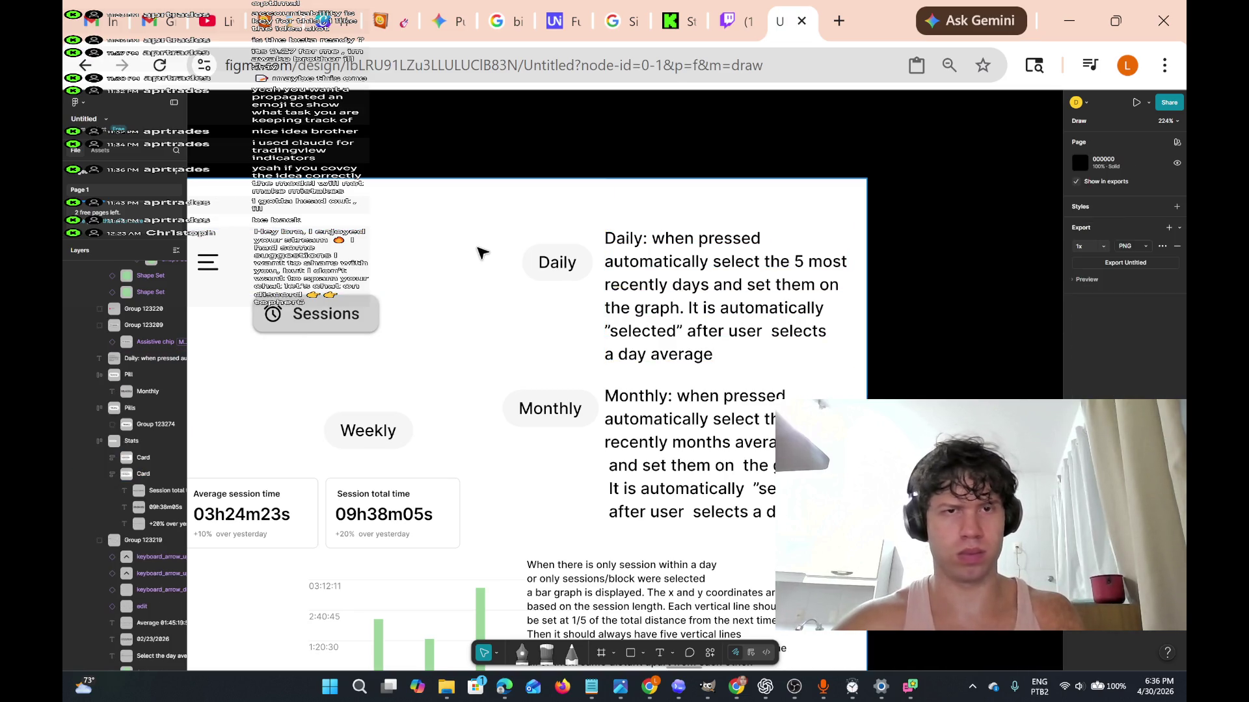
pyautogui.moveTo(498, 224)
pyautogui.mouseDown()
pyautogui.moveTo(850, 335)
pyautogui.moveTo(856, 372)
pyautogui.moveTo(796, 333)
pyautogui.moveTo(782, 293)
pyautogui.mouseUp()
pyautogui.click(709, 319)
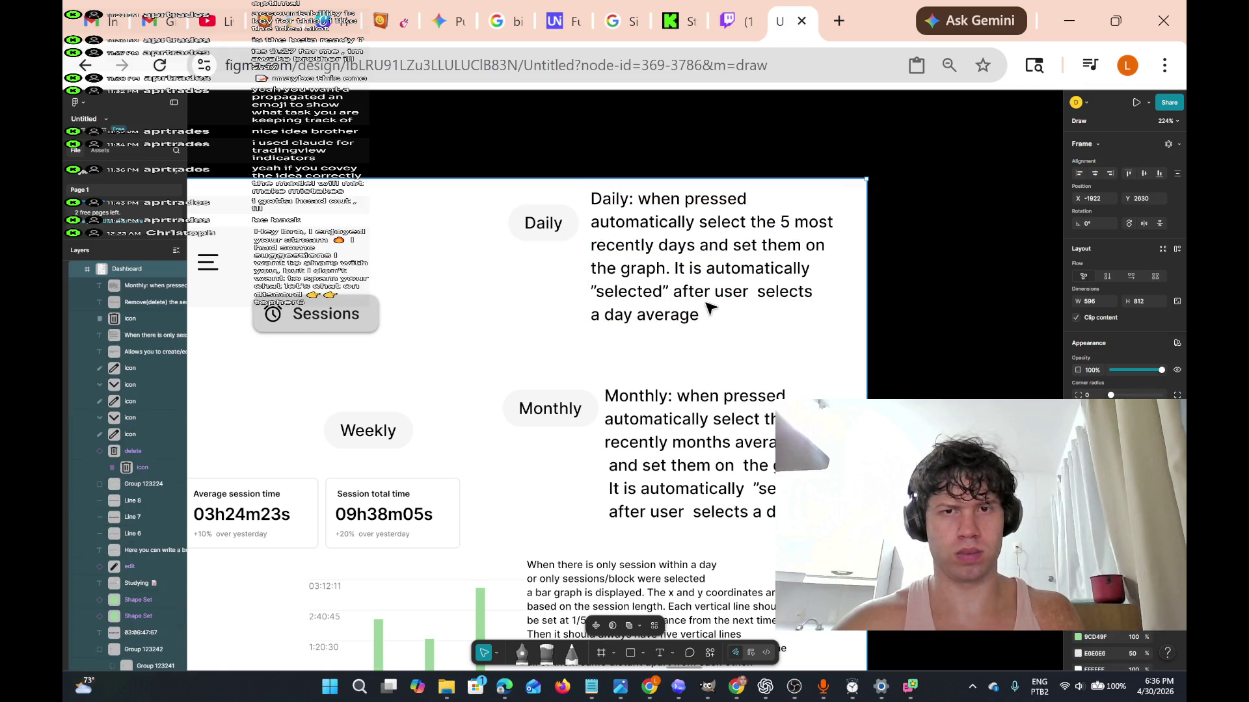
pyautogui.doubleClick(703, 316)
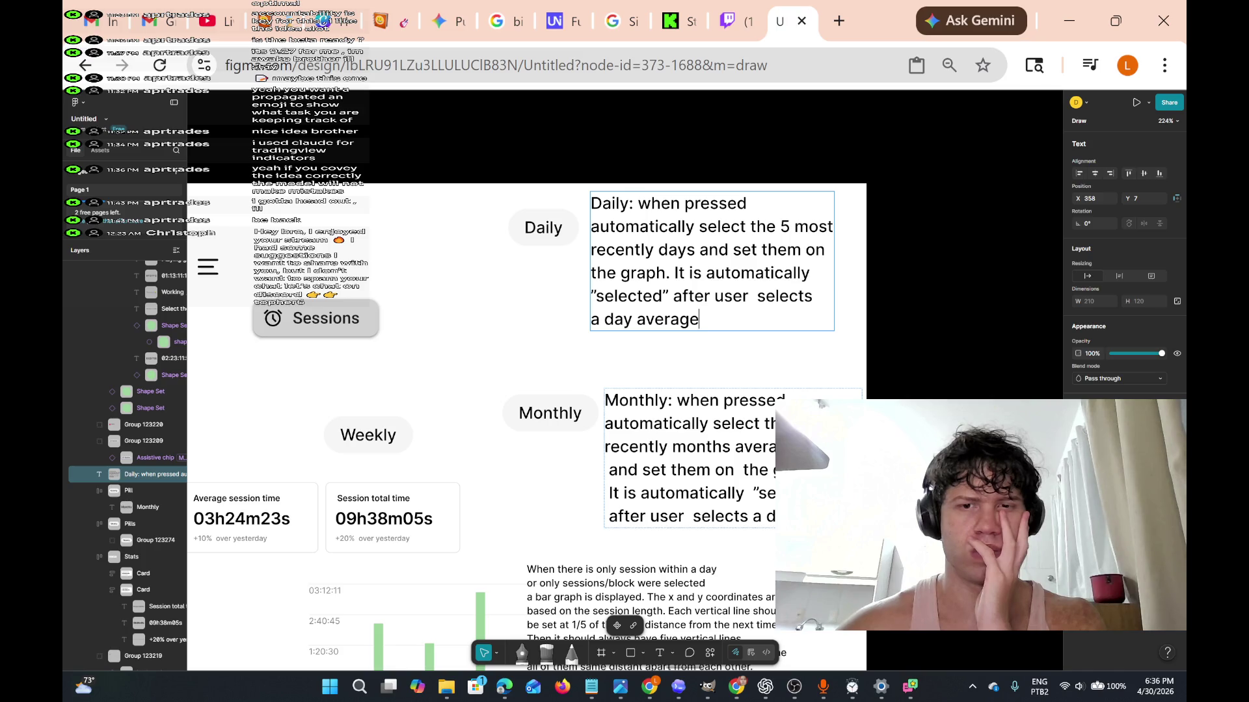
pyautogui.click(820, 459)
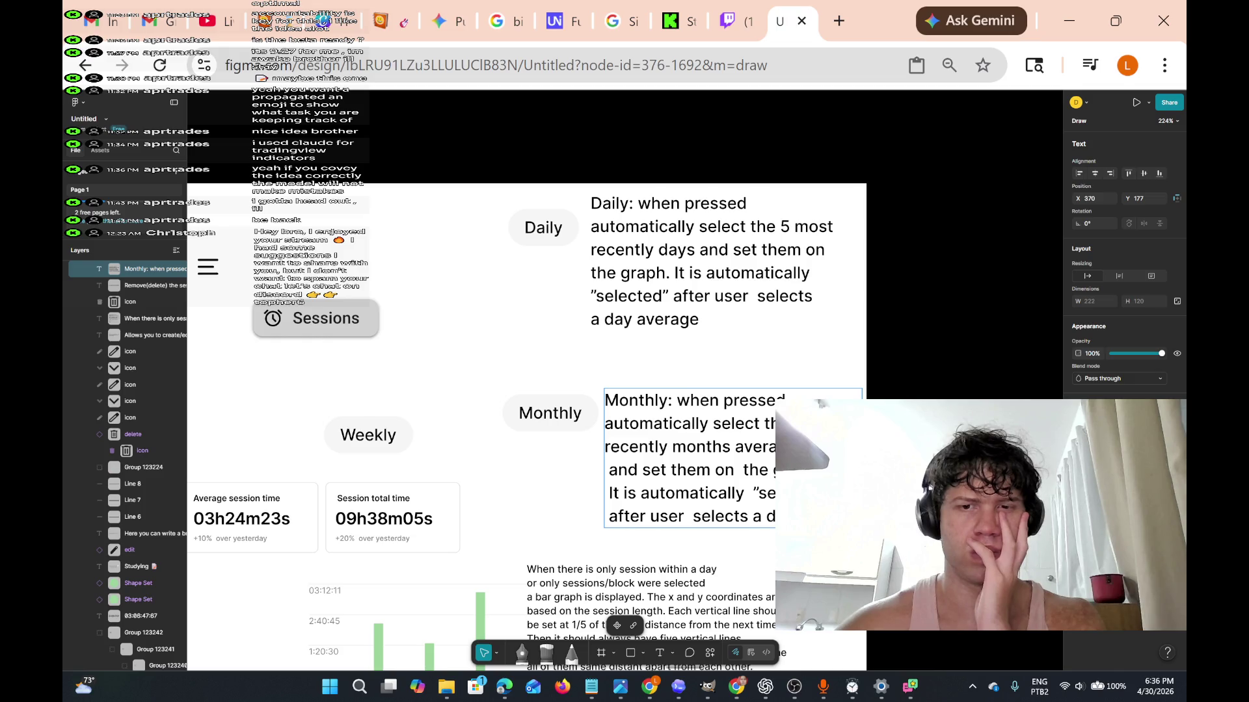
# Change the Monthly annotation's ending from 'day average' to 'month average'.
pyautogui.doubleClick(769, 516)
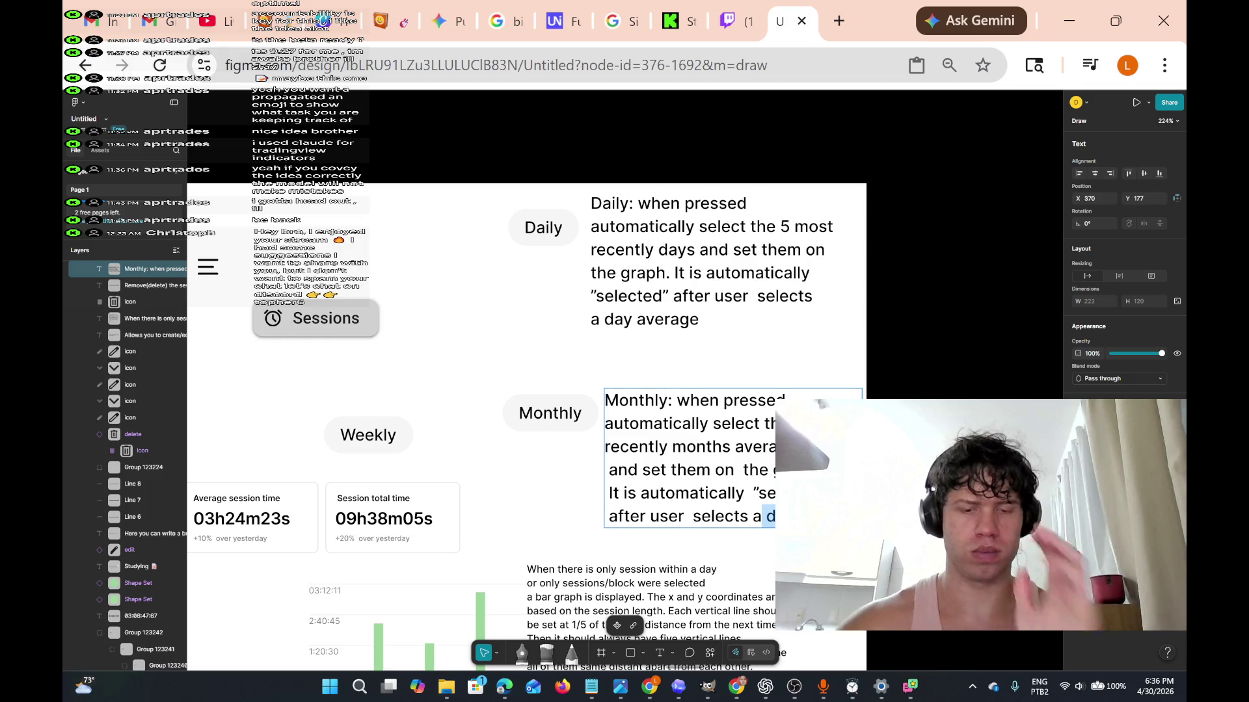
pyautogui.write('m')
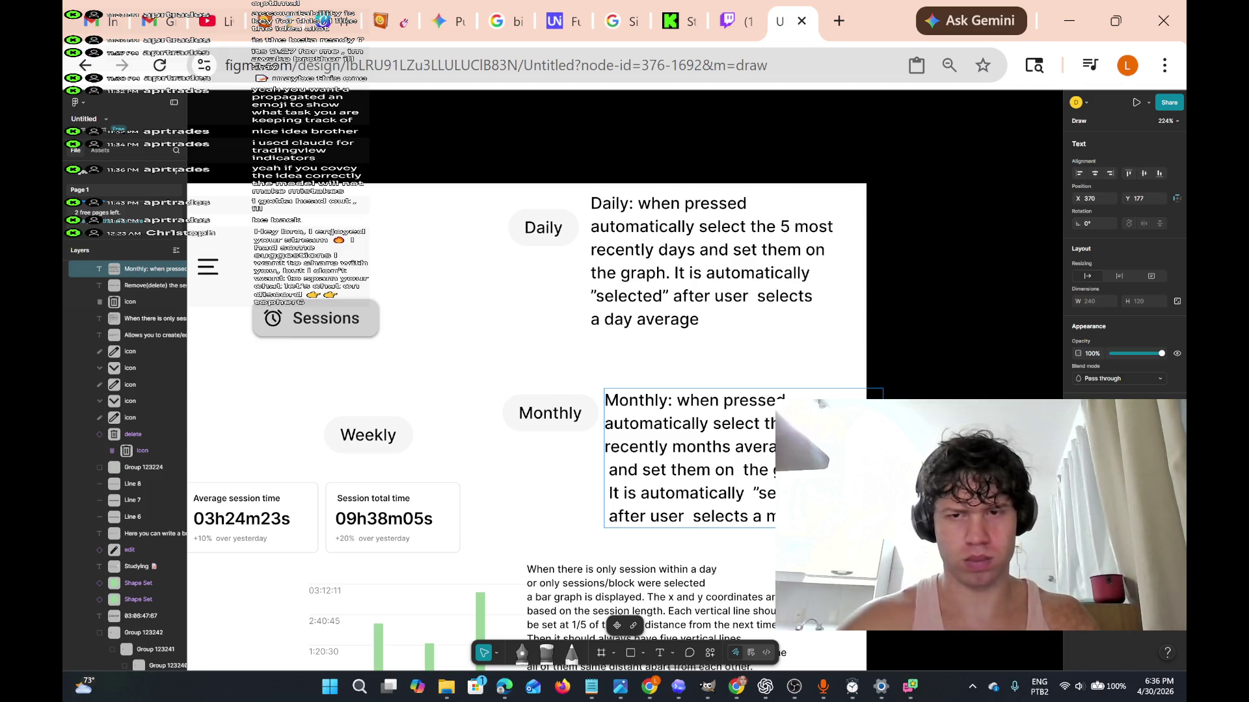
pyautogui.write('onth average')
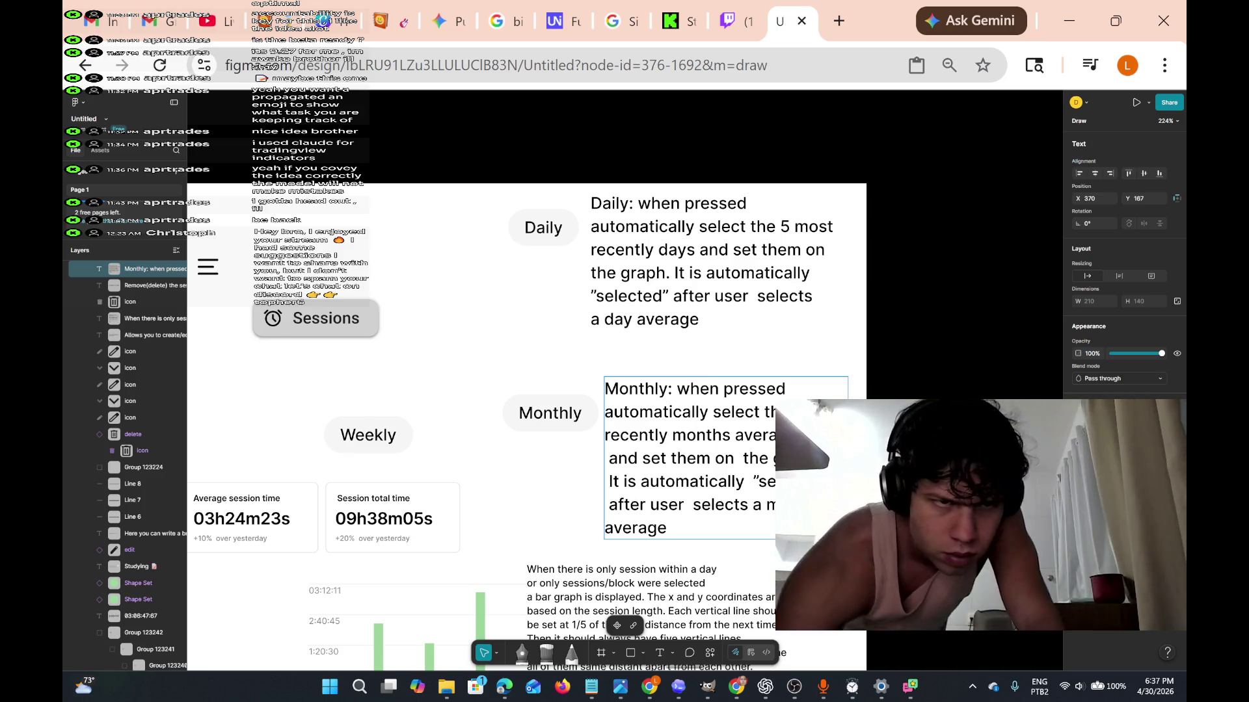
pyautogui.scroll(-5, 677, 380)
# Zoom out to about 84% so the whole session-tracker mockup fits on screen.
pyautogui.scroll(-3, 677, 384)
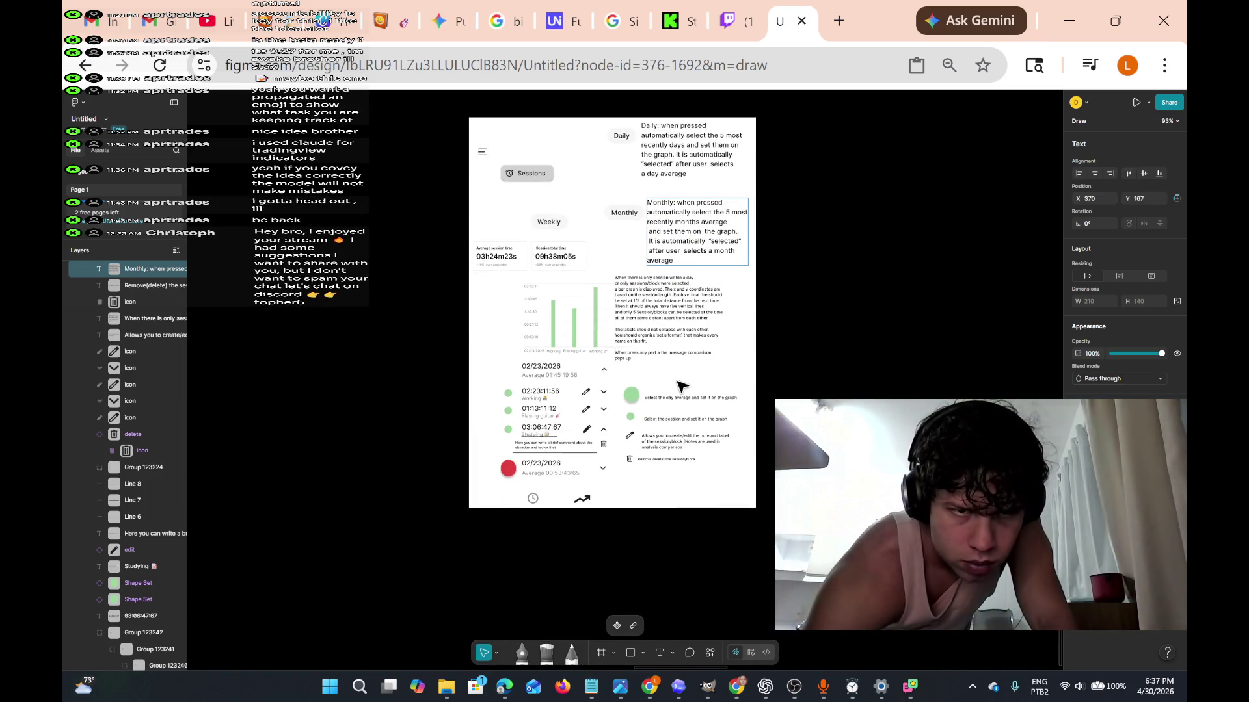
pyautogui.scroll(-2, 680, 387)
pyautogui.scroll(1, 680, 387)
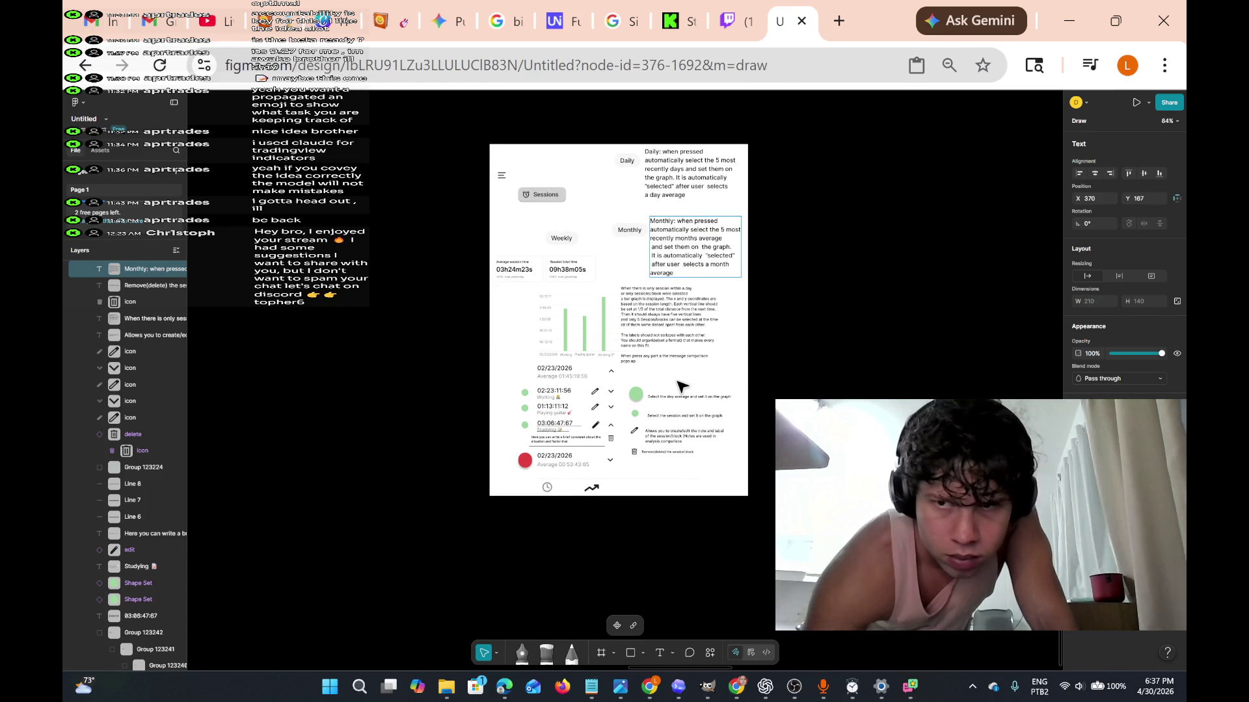
pyautogui.moveTo(850, 690)
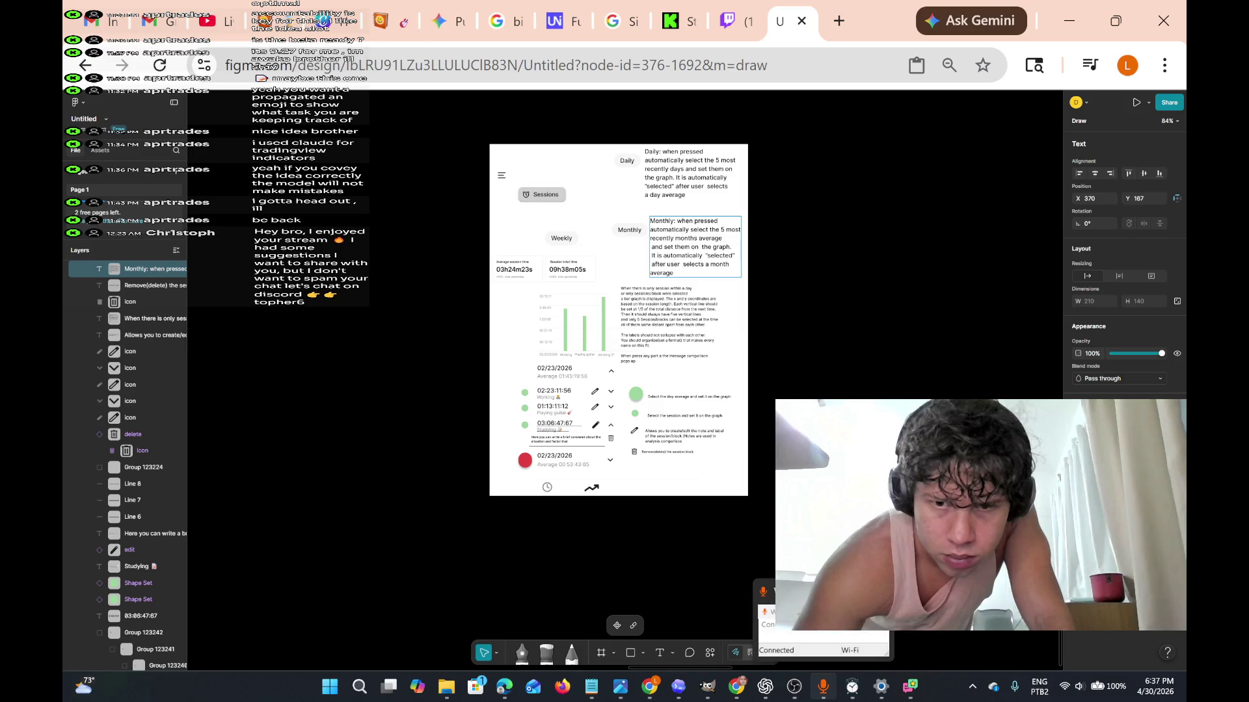
# Bring the Notepad away note forward, shrink it, and place it low at bottom right.
pyautogui.moveTo(591, 689)
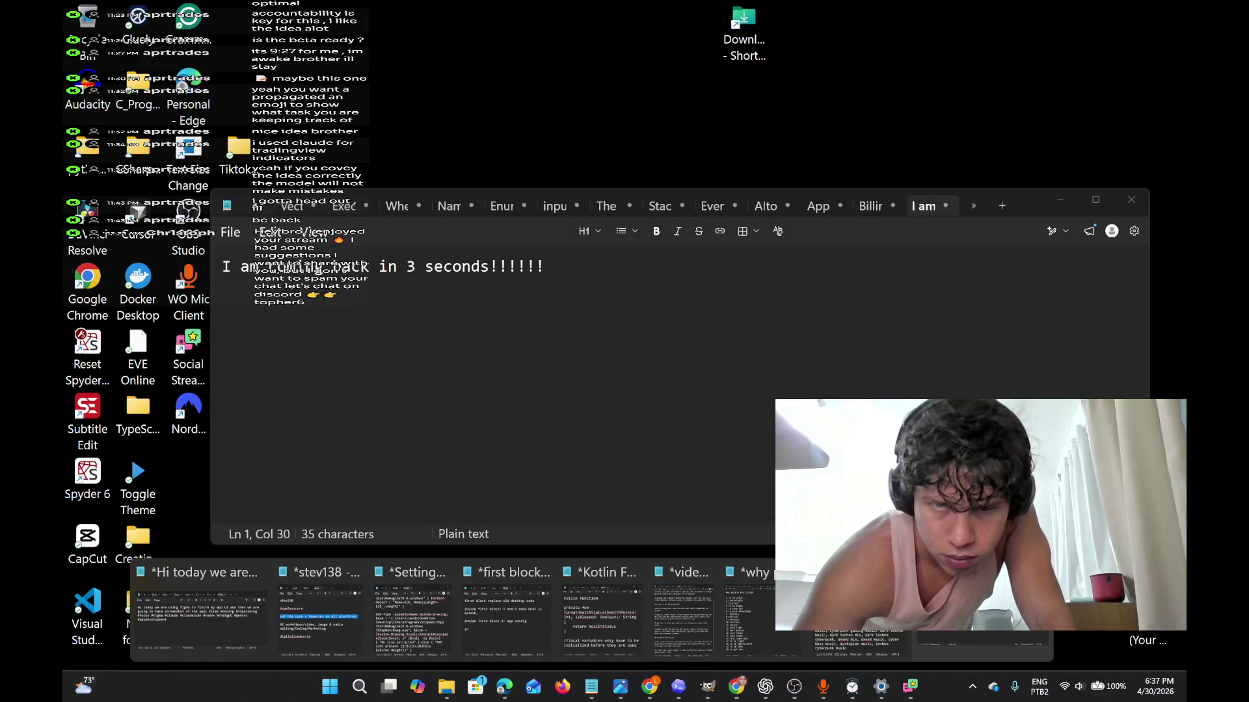
pyautogui.click(682, 611)
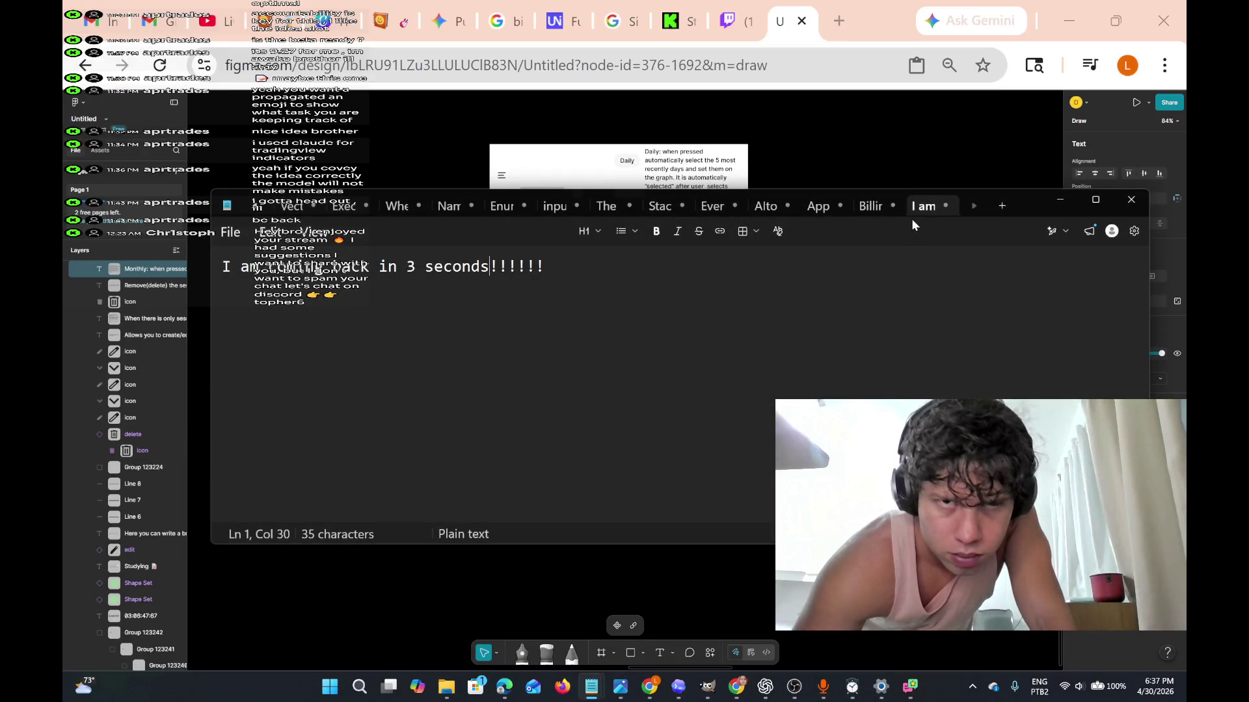
pyautogui.moveTo(978, 215); pyautogui.dragTo(963, 329)
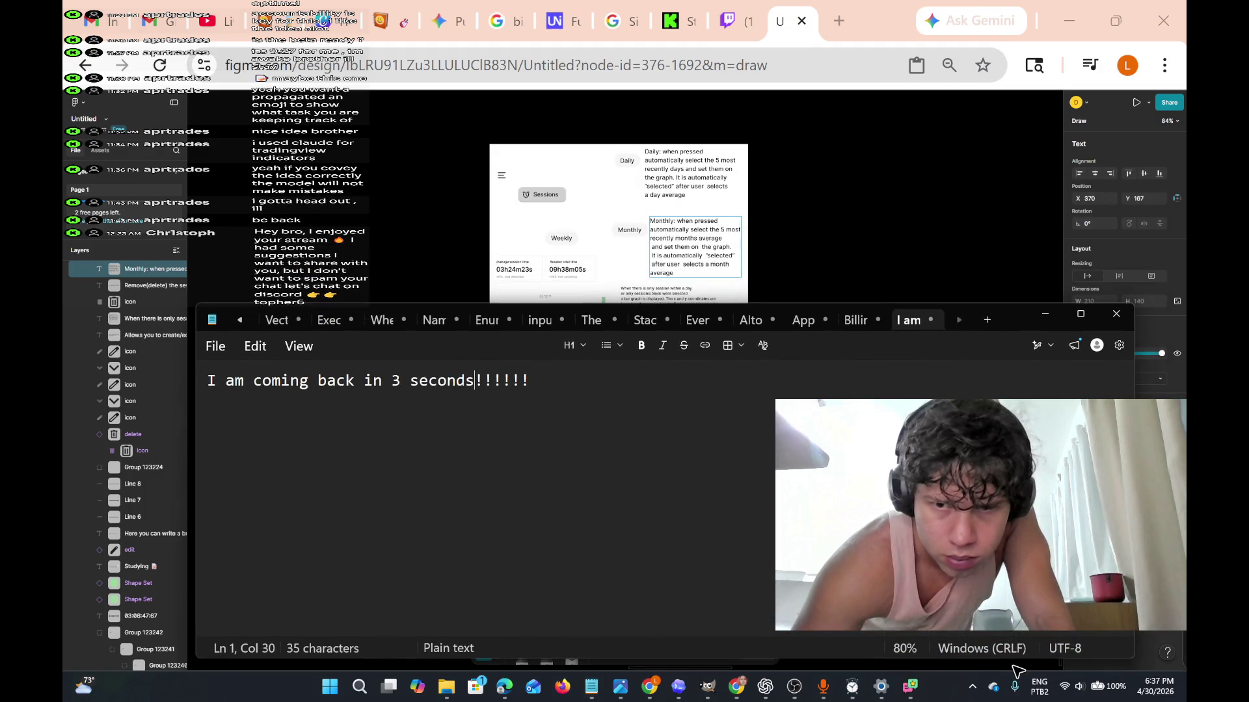
pyautogui.moveTo(1133, 650)
pyautogui.mouseDown()
pyautogui.moveTo(1024, 578)
pyautogui.moveTo(645, 501)
pyautogui.moveTo(617, 534)
pyautogui.mouseUp()
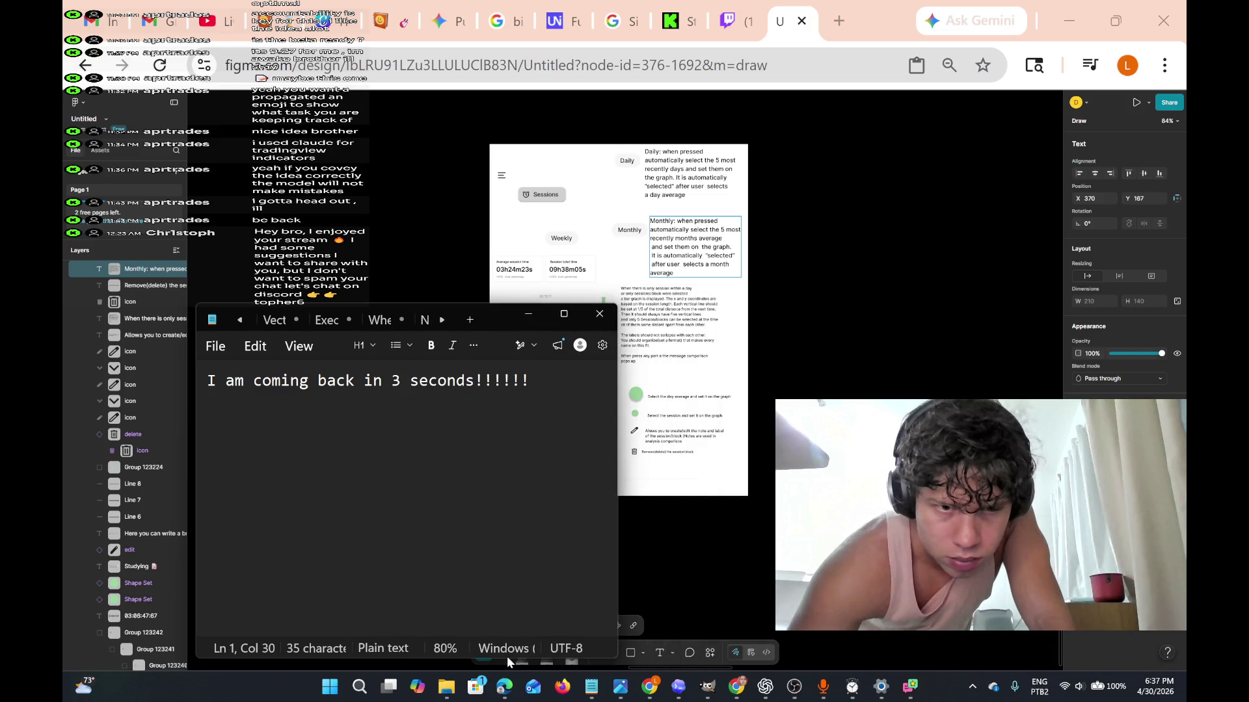
pyautogui.moveTo(506, 658); pyautogui.dragTo(514, 463)
pyautogui.moveTo(509, 321)
pyautogui.mouseDown()
pyautogui.moveTo(539, 357)
pyautogui.moveTo(865, 494)
pyautogui.moveTo(768, 487)
pyautogui.mouseUp()
pyautogui.scroll(1, 817, 327)
pyautogui.scroll(-1, 817, 327)
pyautogui.scroll(-1, 817, 331)
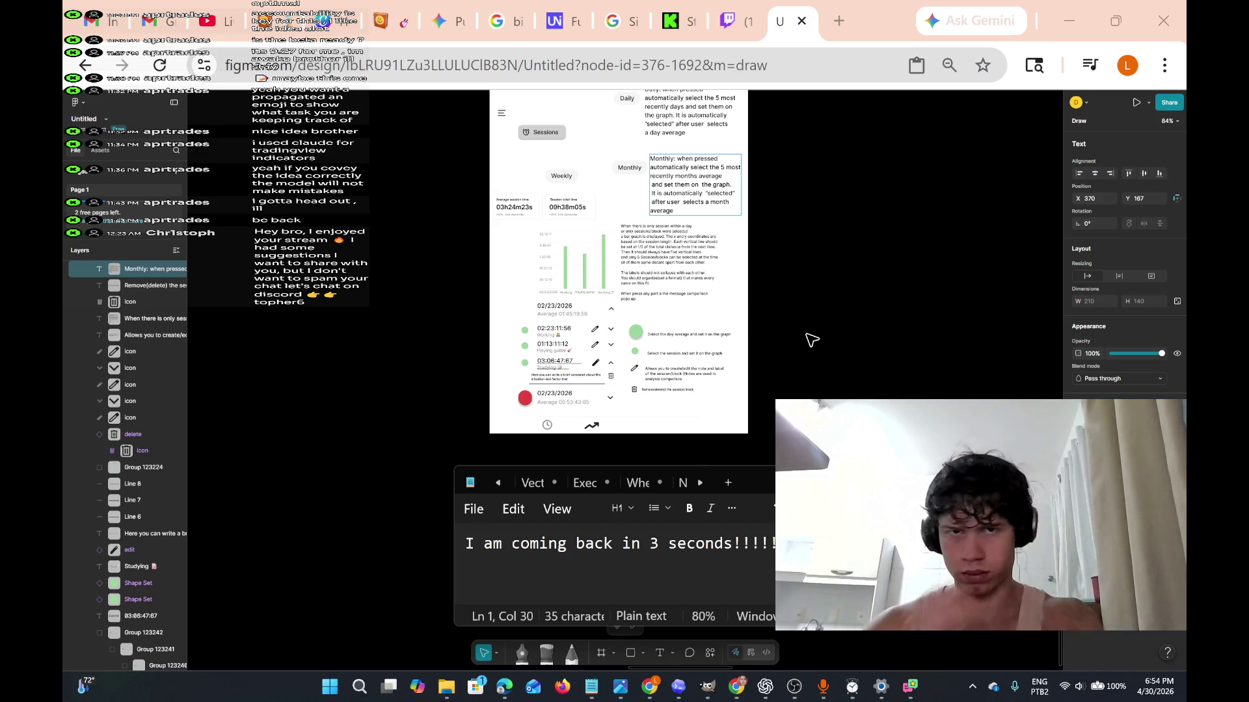
pyautogui.click(721, 8)
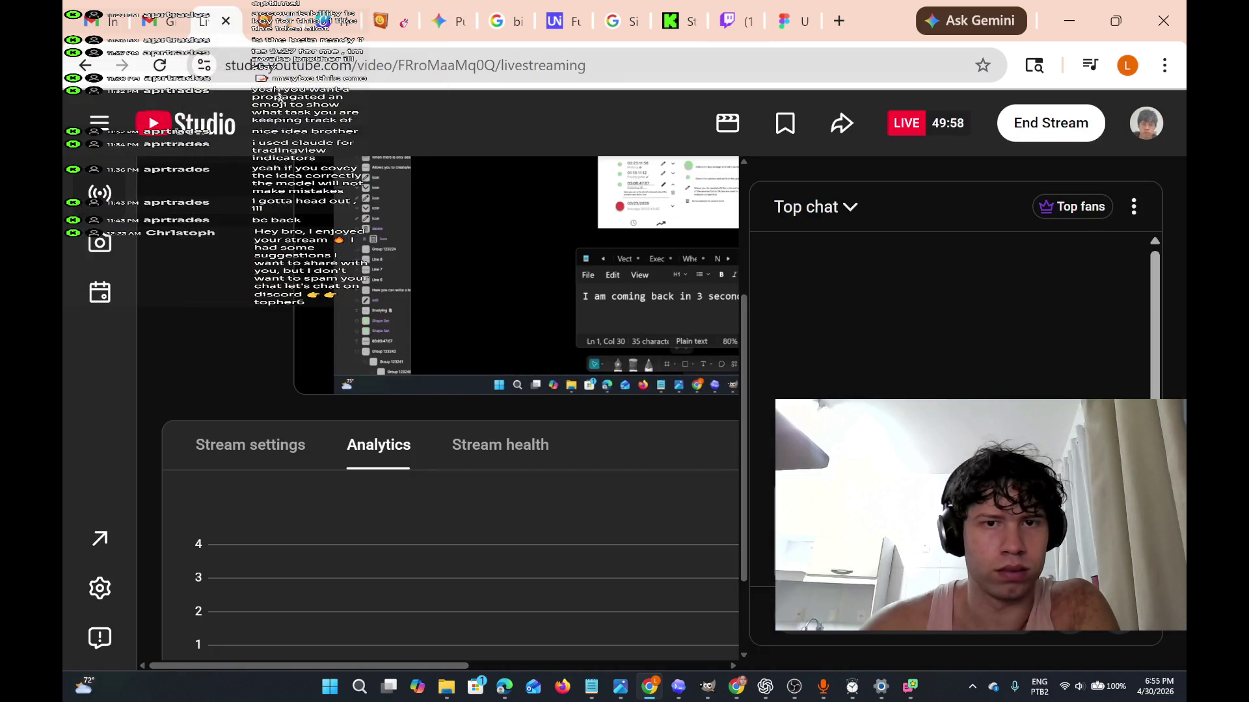
pyautogui.hscroll(5, 466, 264)
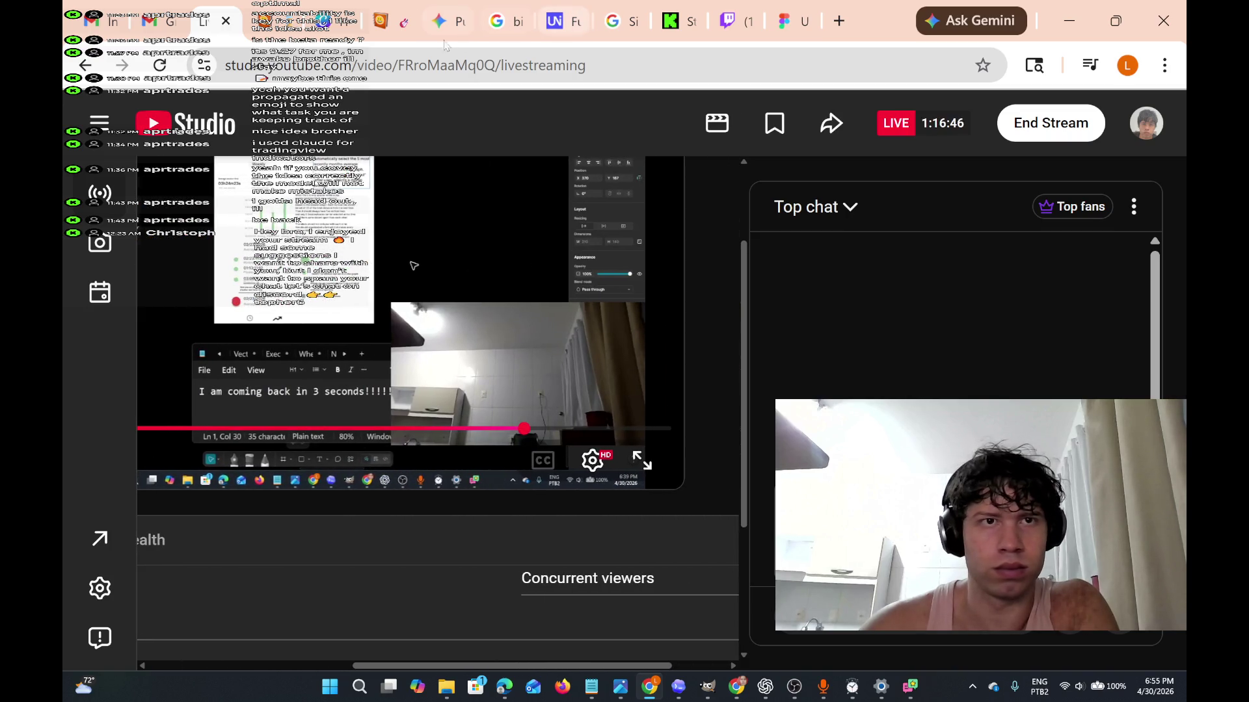
pyautogui.click(677, 21)
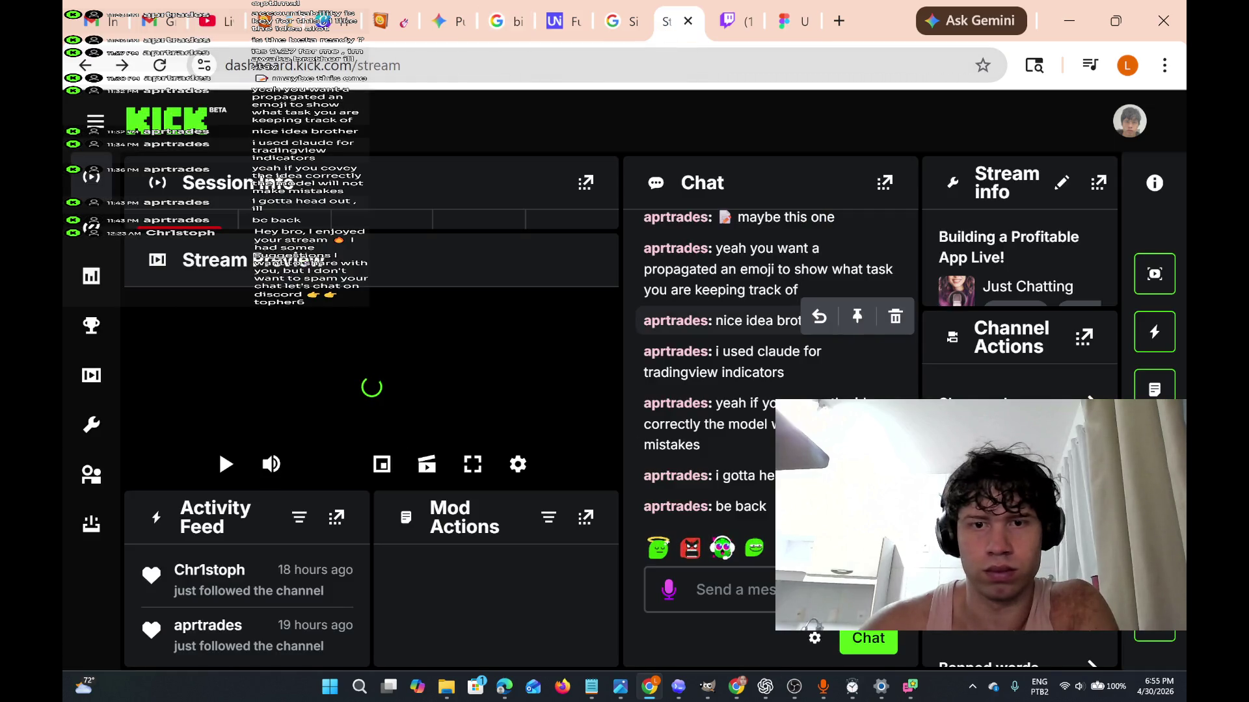
pyautogui.click(785, 22)
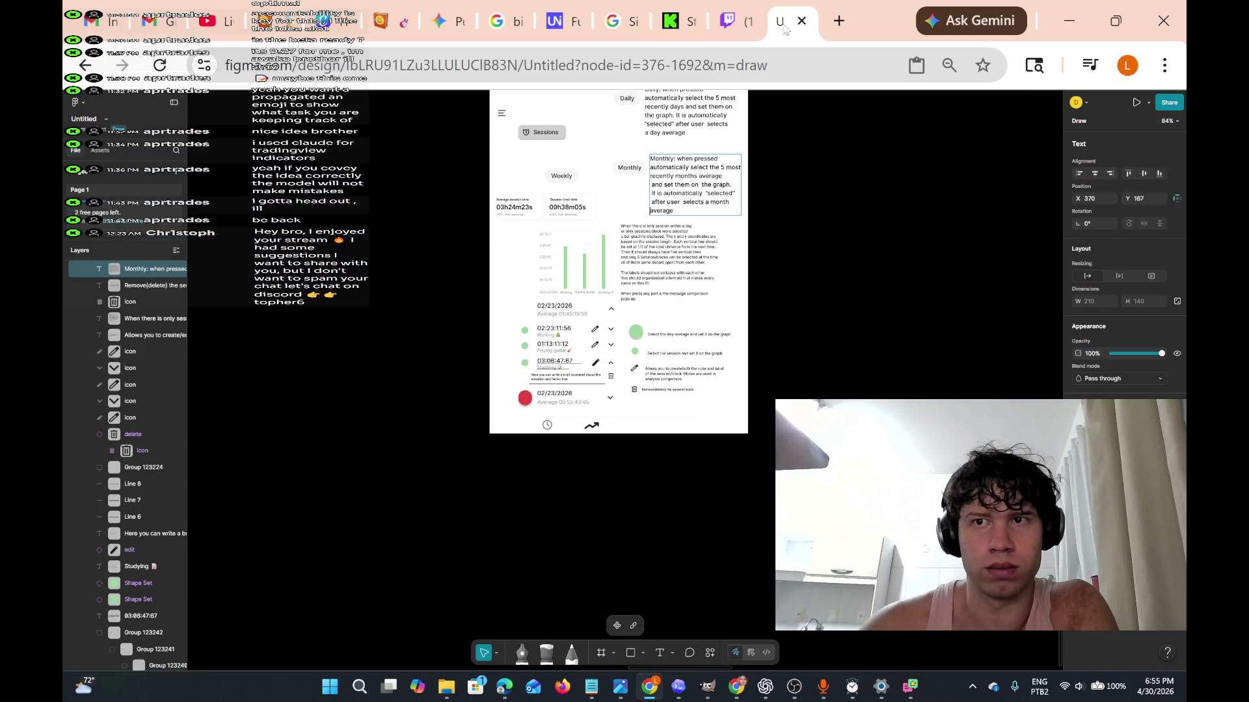
# Zoom into the bar-graph annotation text, then bring up the YouTube window and Suno library.
pyautogui.scroll(5, 696, 269)
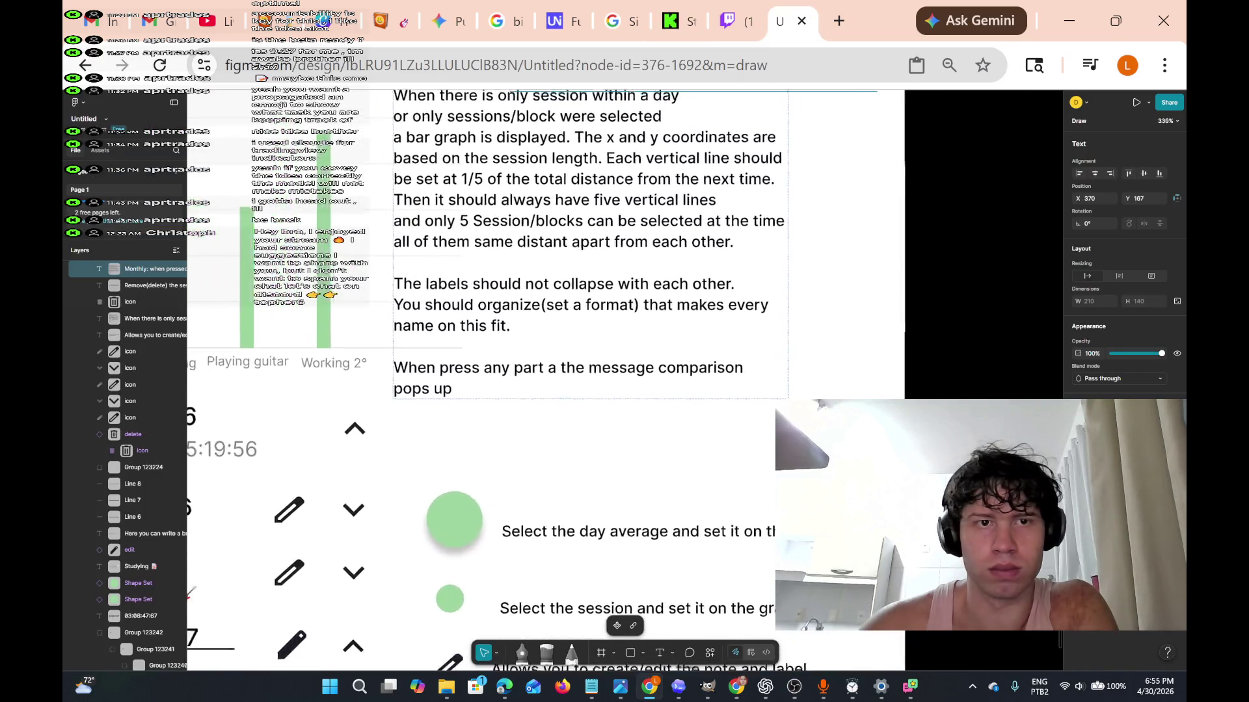
pyautogui.hscroll(-3, 624, 377)
pyautogui.moveTo(648, 699)
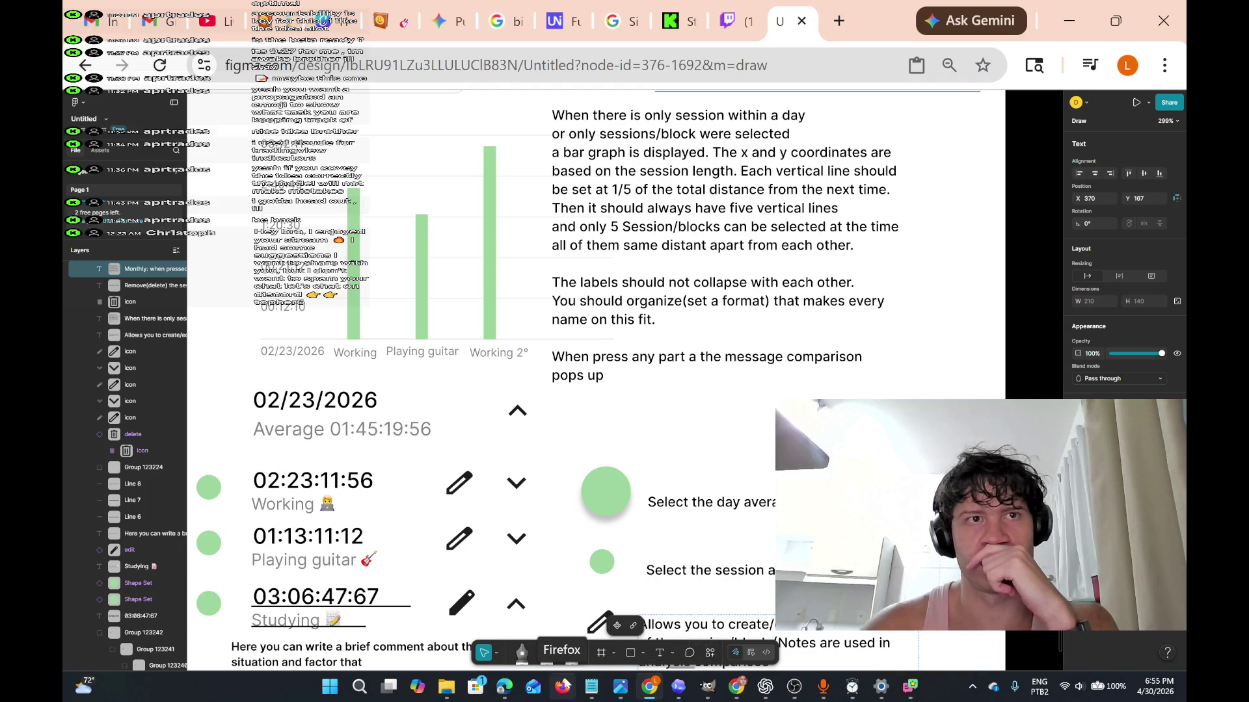
pyautogui.moveTo(204, 29)
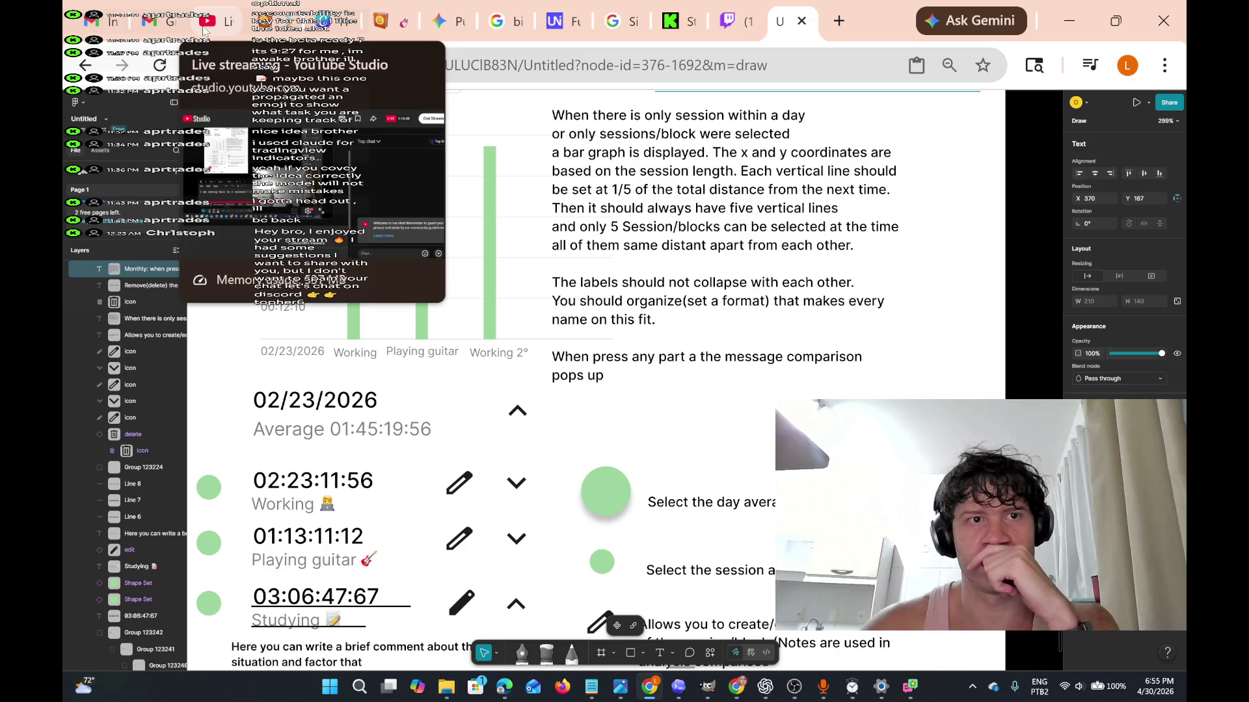
pyautogui.moveTo(747, 696)
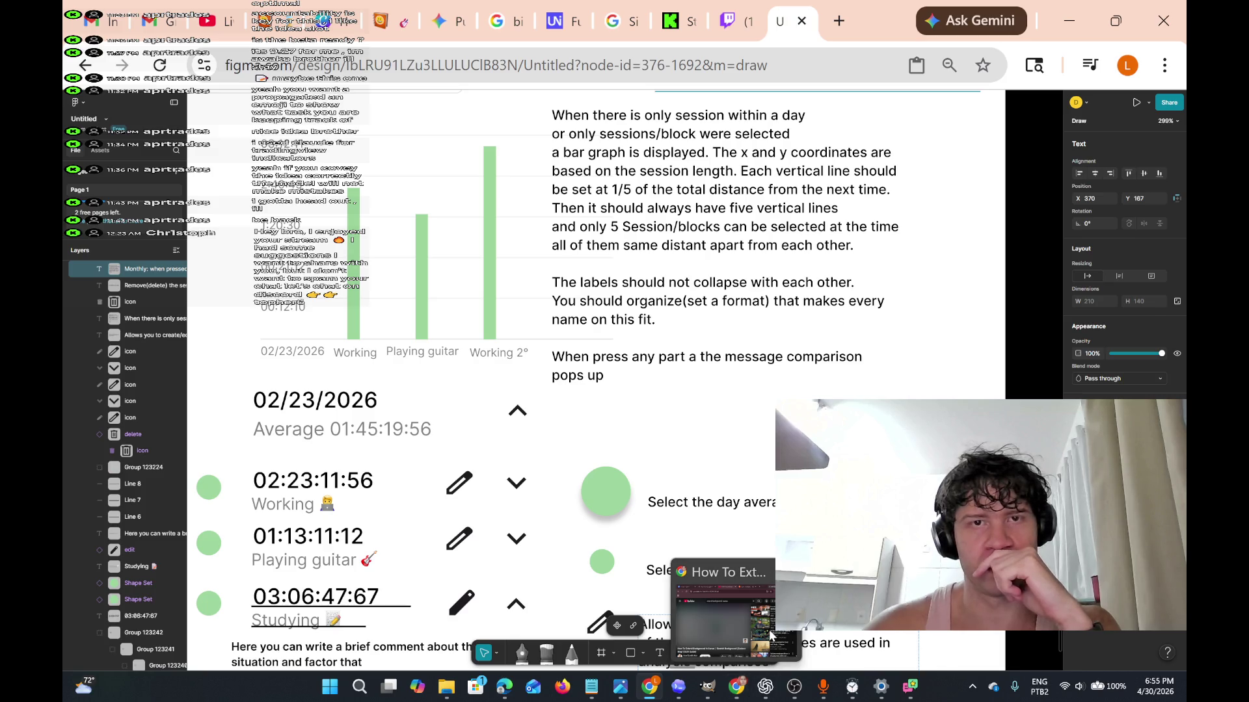
pyautogui.click(722, 611)
pyautogui.click(694, 5)
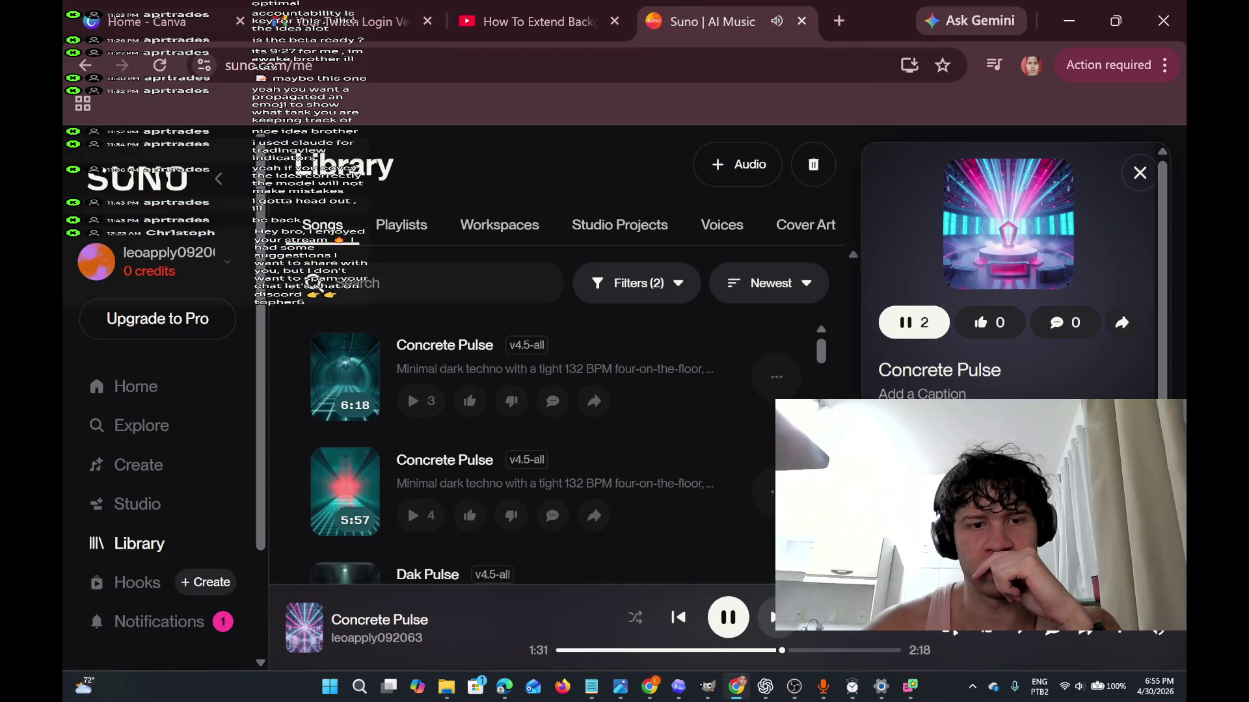
# Open the add-to-playlist dialog for the Dak Pulse song, then close it.
pyautogui.scroll(-3, 345, 416)
pyautogui.scroll(-3, 519, 496)
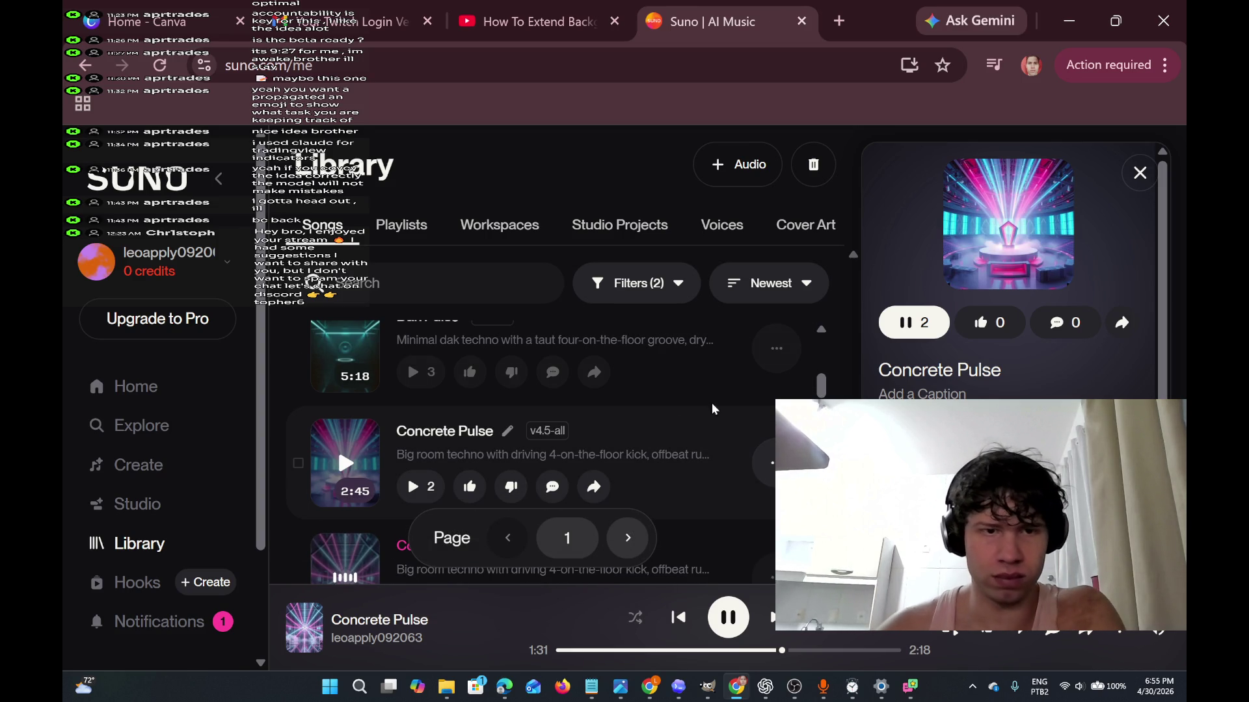
pyautogui.click(777, 348)
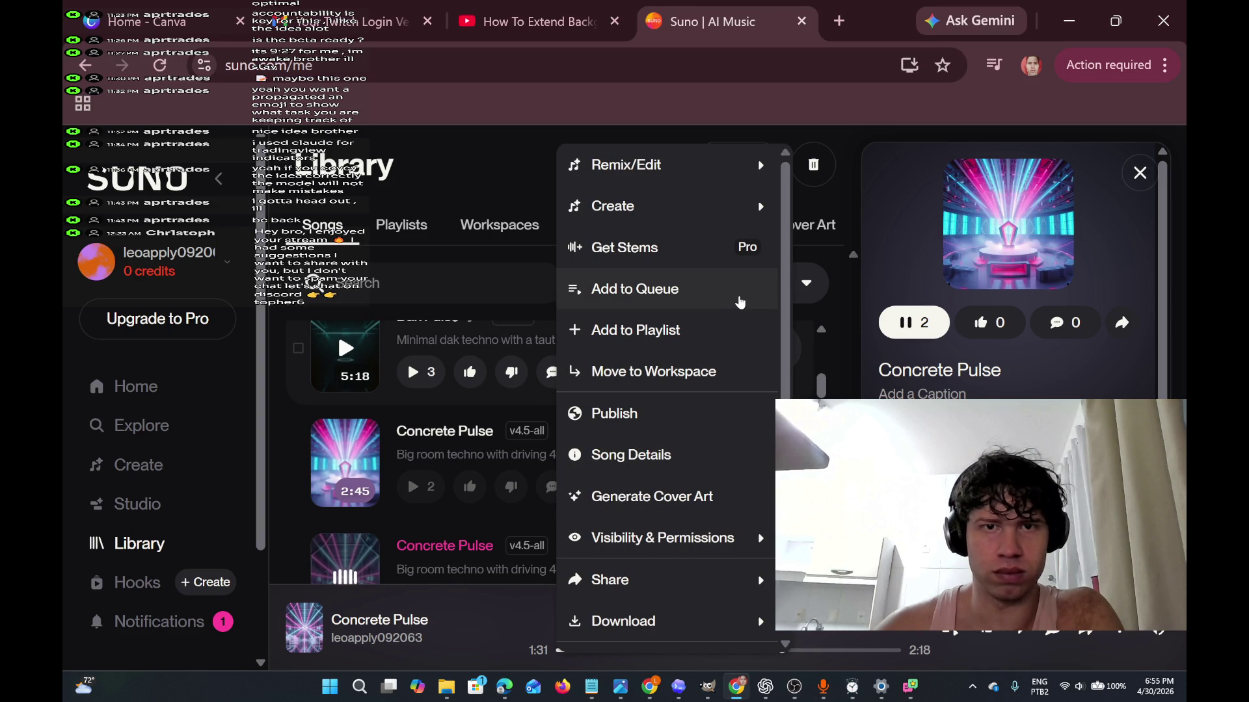
pyautogui.click(728, 328)
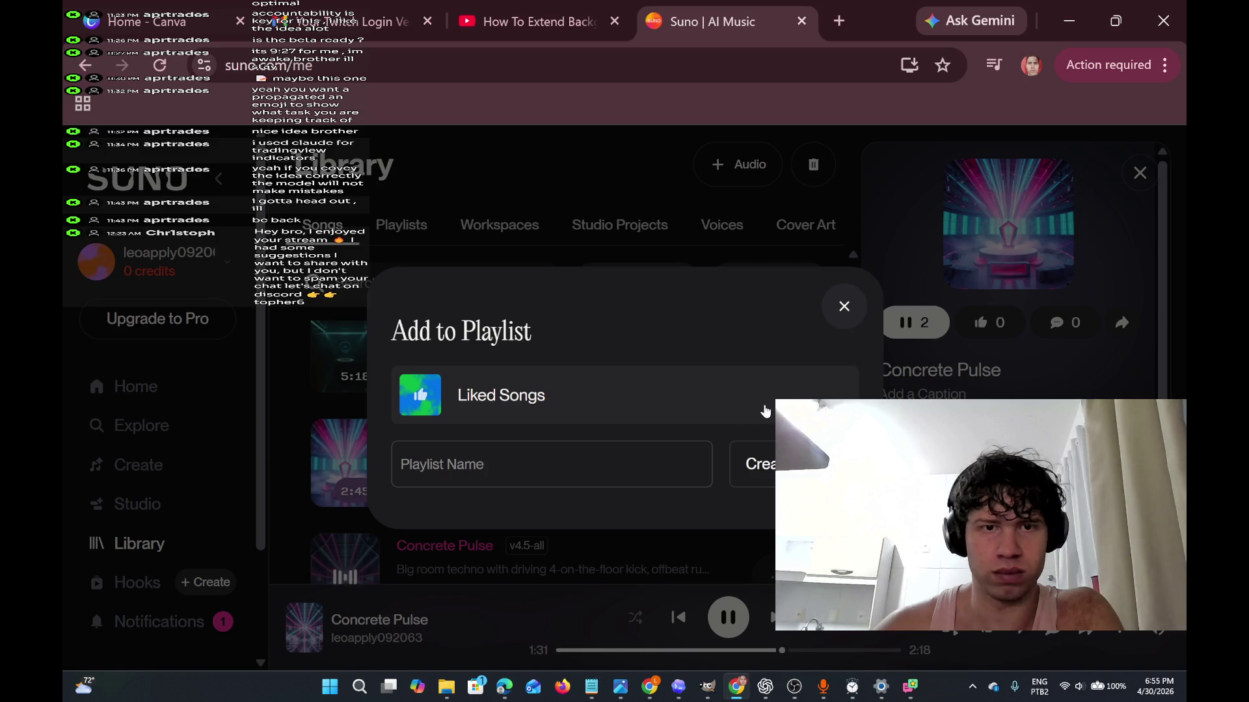
pyautogui.click(844, 304)
# Start a new playlist named 'untit' for another song, then cancel without creating it.
pyautogui.scroll(2, 770, 373)
pyautogui.click(777, 346)
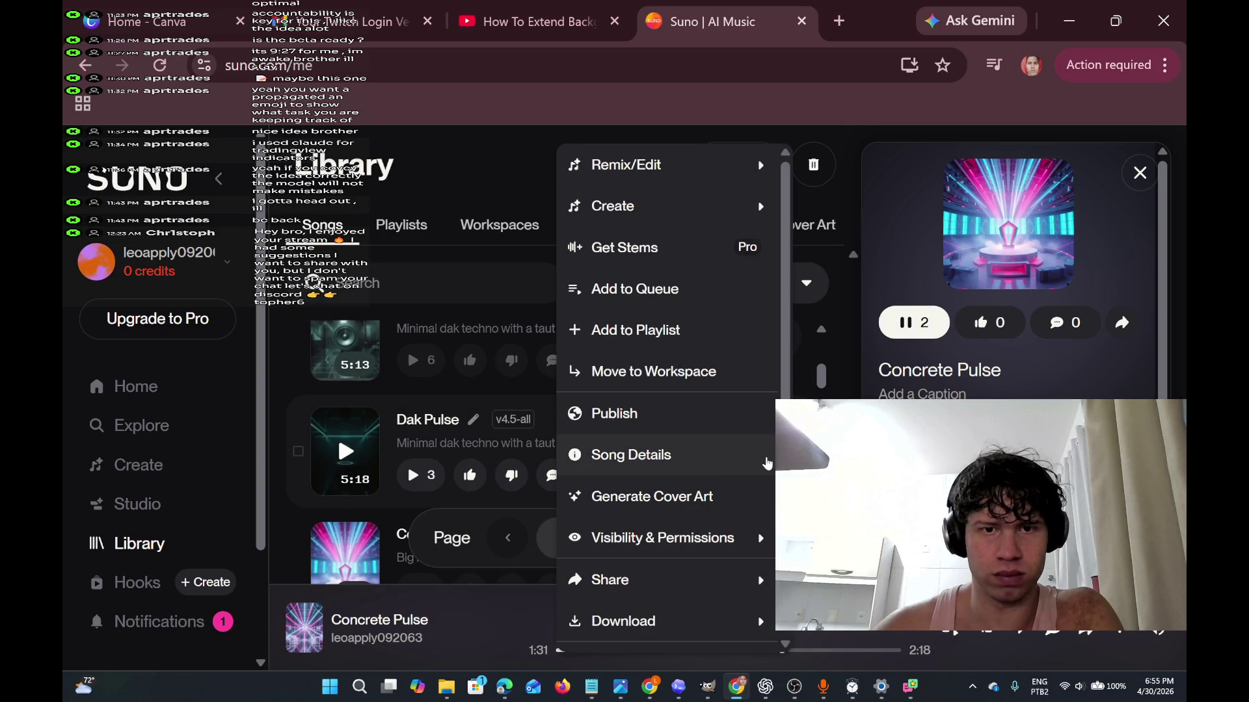
pyautogui.click(718, 332)
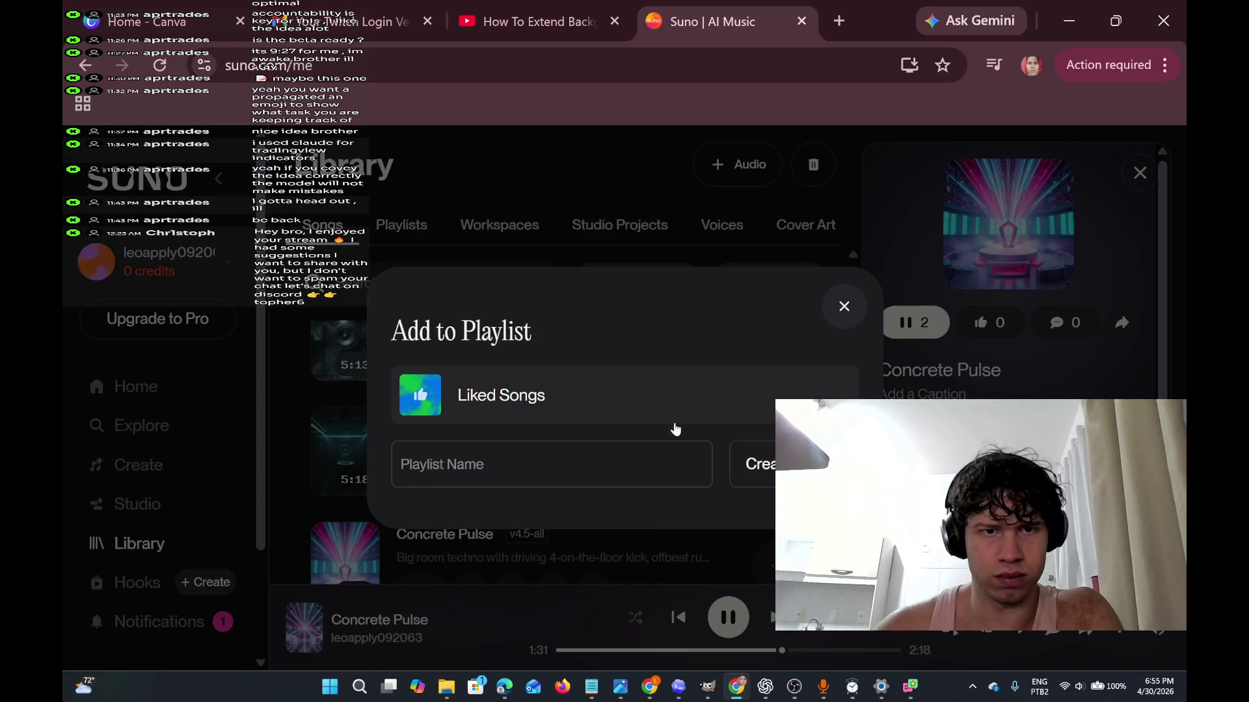
pyautogui.click(676, 449)
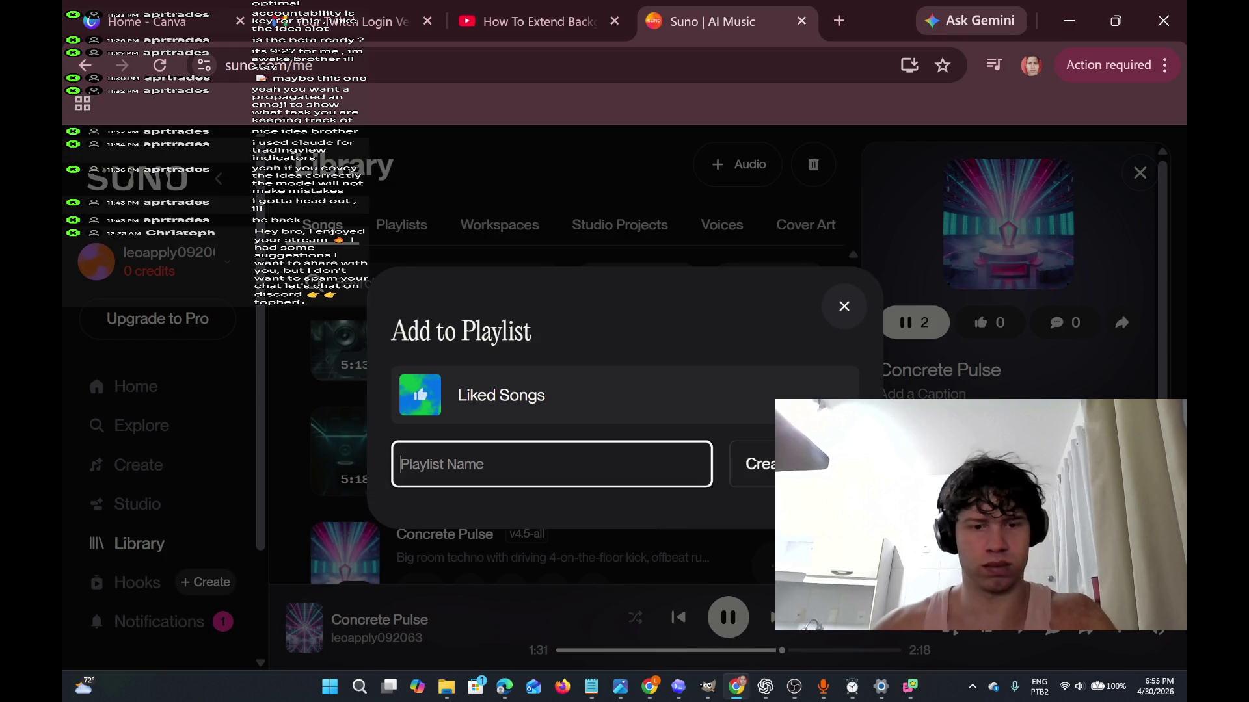
pyautogui.write('untitled')
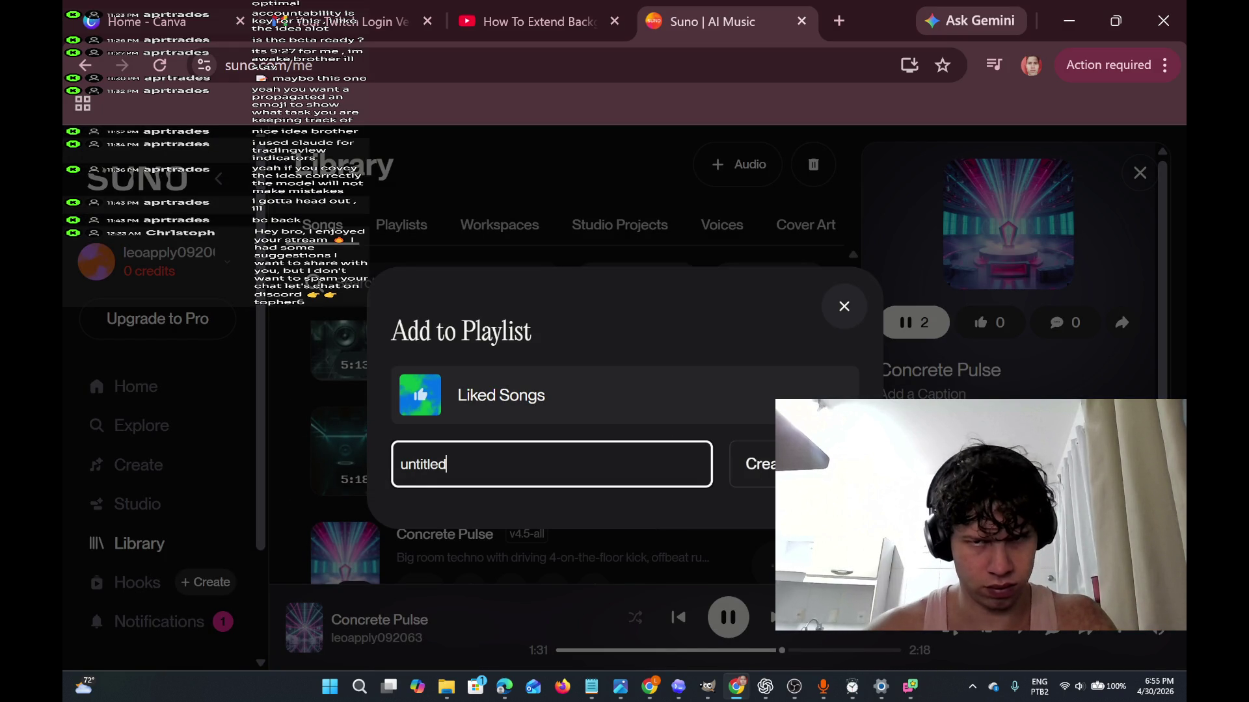
pyautogui.hotkey('ctrl', 'a')
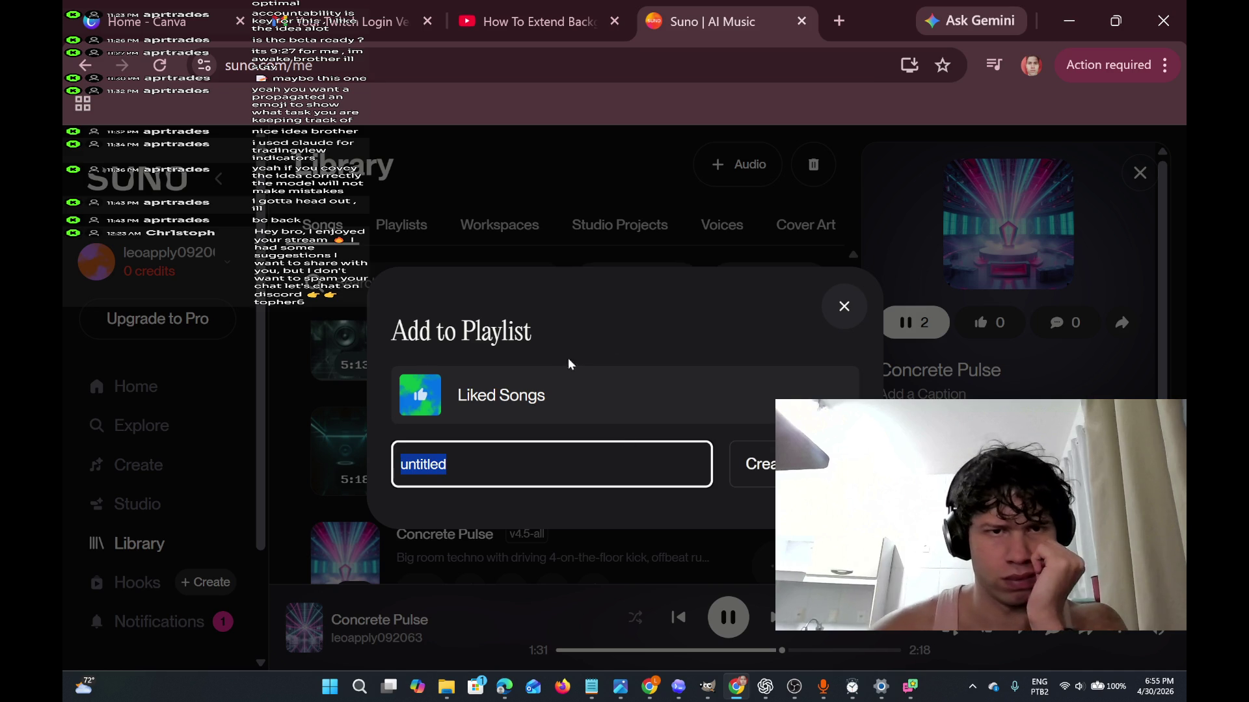
pyautogui.click(844, 307)
# Open the library's Playlists section, then minimize the browser.
pyautogui.scroll(1, 683, 362)
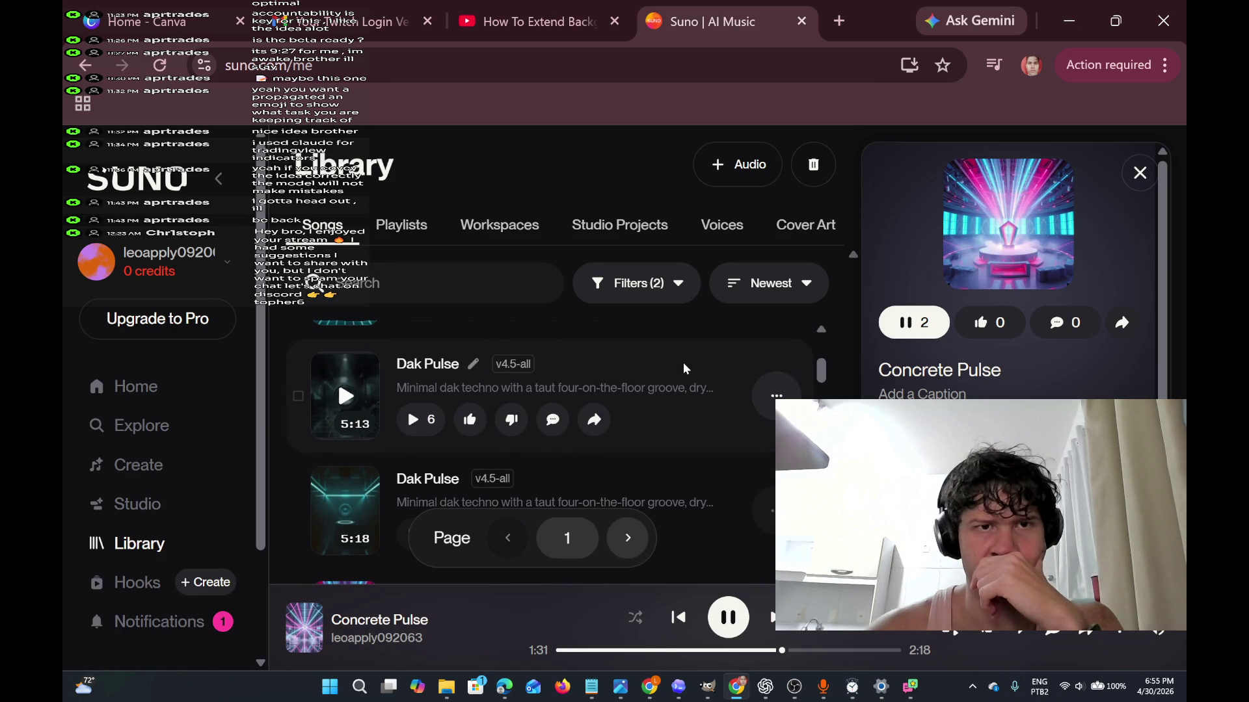
pyautogui.click(403, 228)
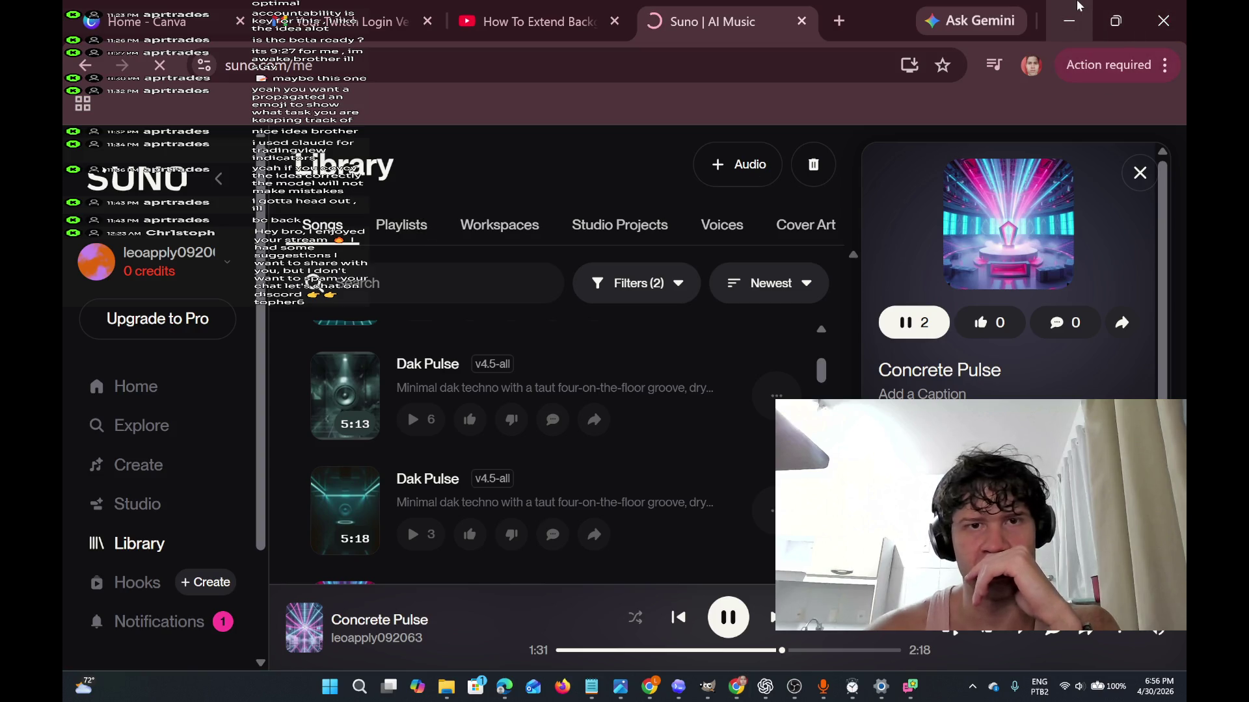
pyautogui.click(1068, 20)
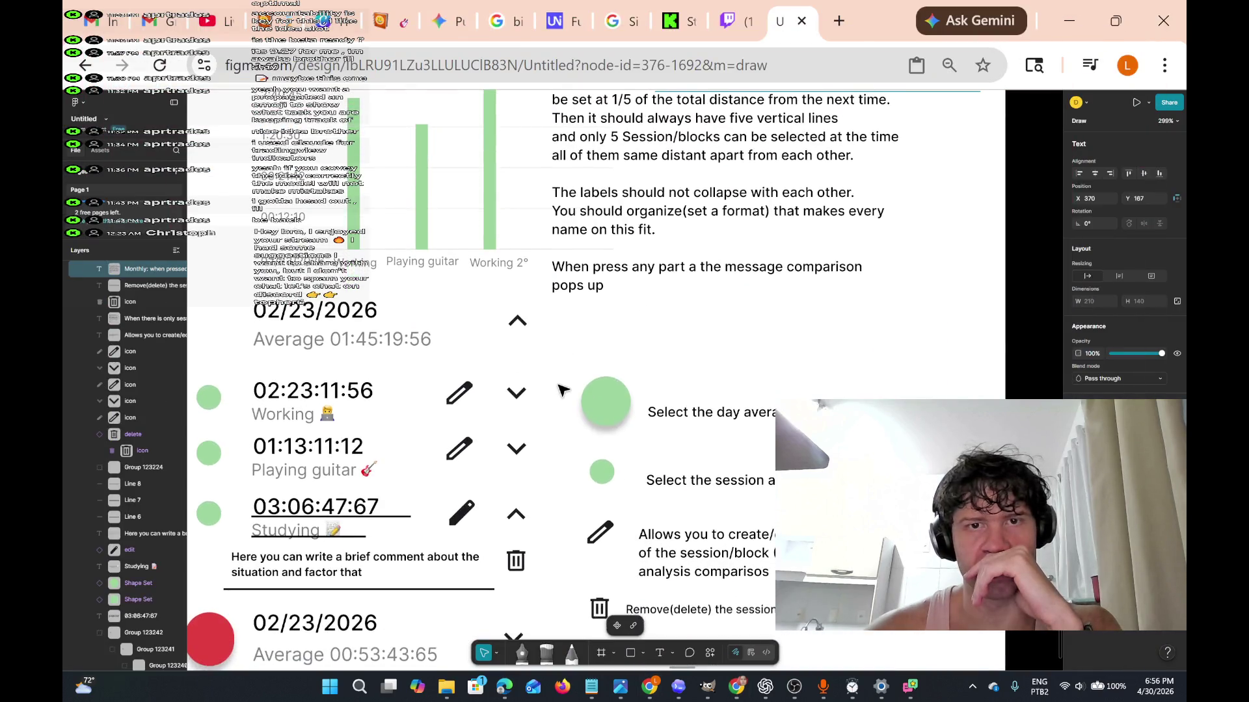
# Pan the canvas and select lines of the bar-graph explanation to inspect it.
pyautogui.scroll(1, 560, 389)
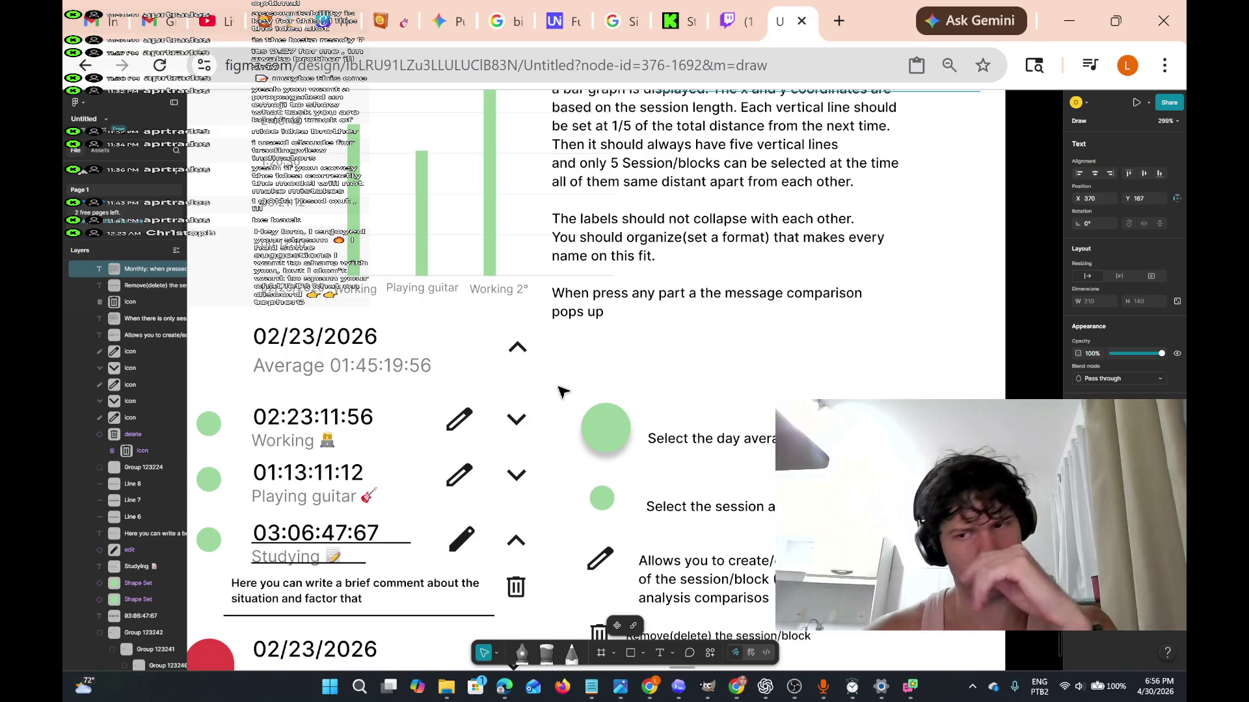
pyautogui.scroll(2, 560, 390)
pyautogui.scroll(-1, 560, 390)
pyautogui.hscroll(-5, 561, 390)
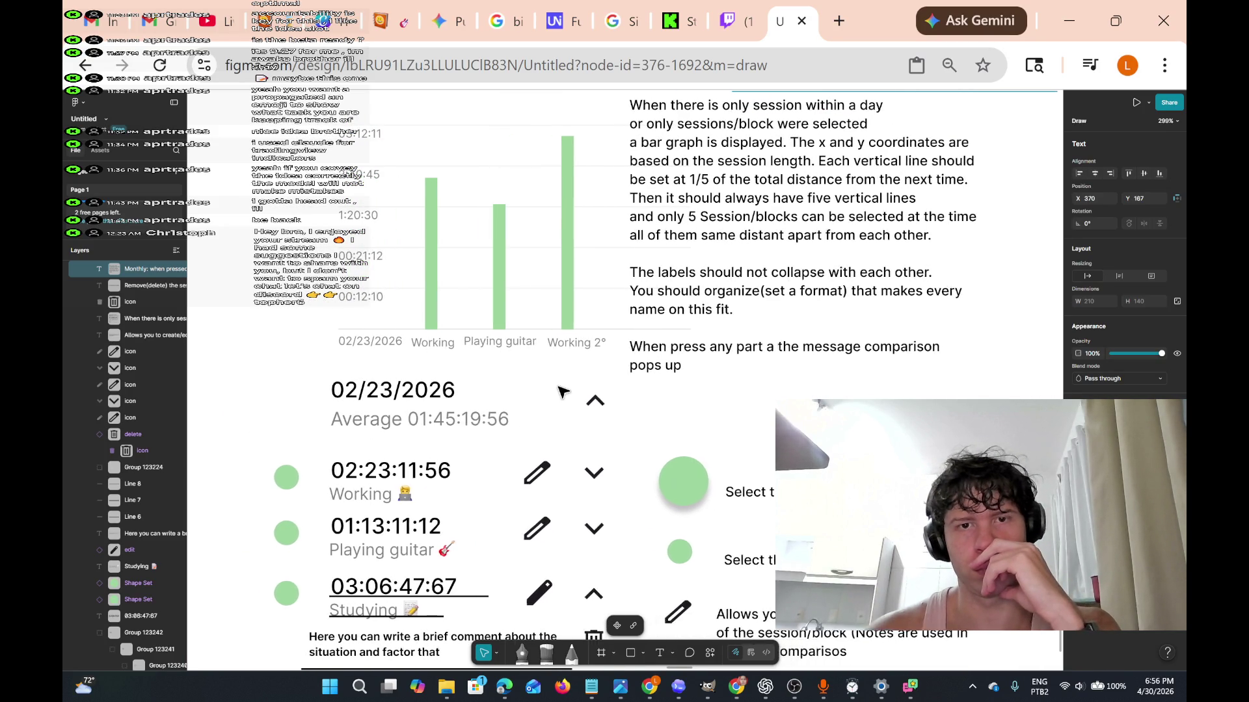
pyautogui.hscroll(6, 560, 390)
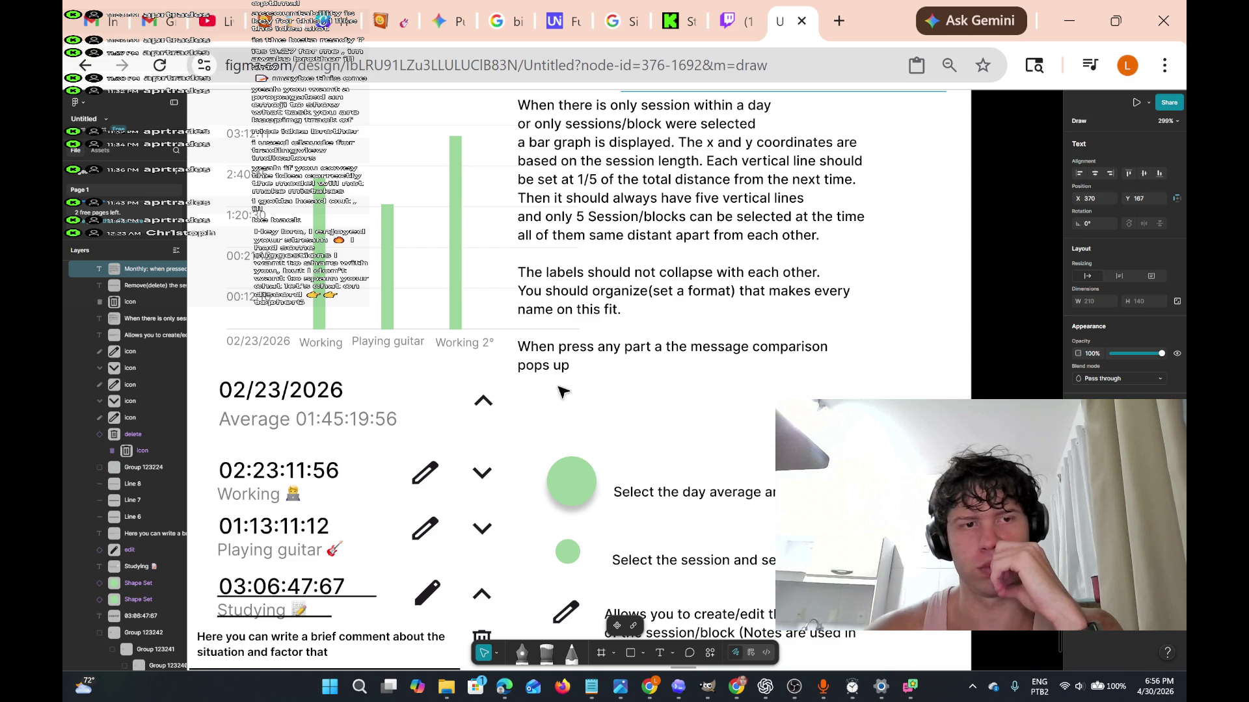
pyautogui.hscroll(-1, 561, 390)
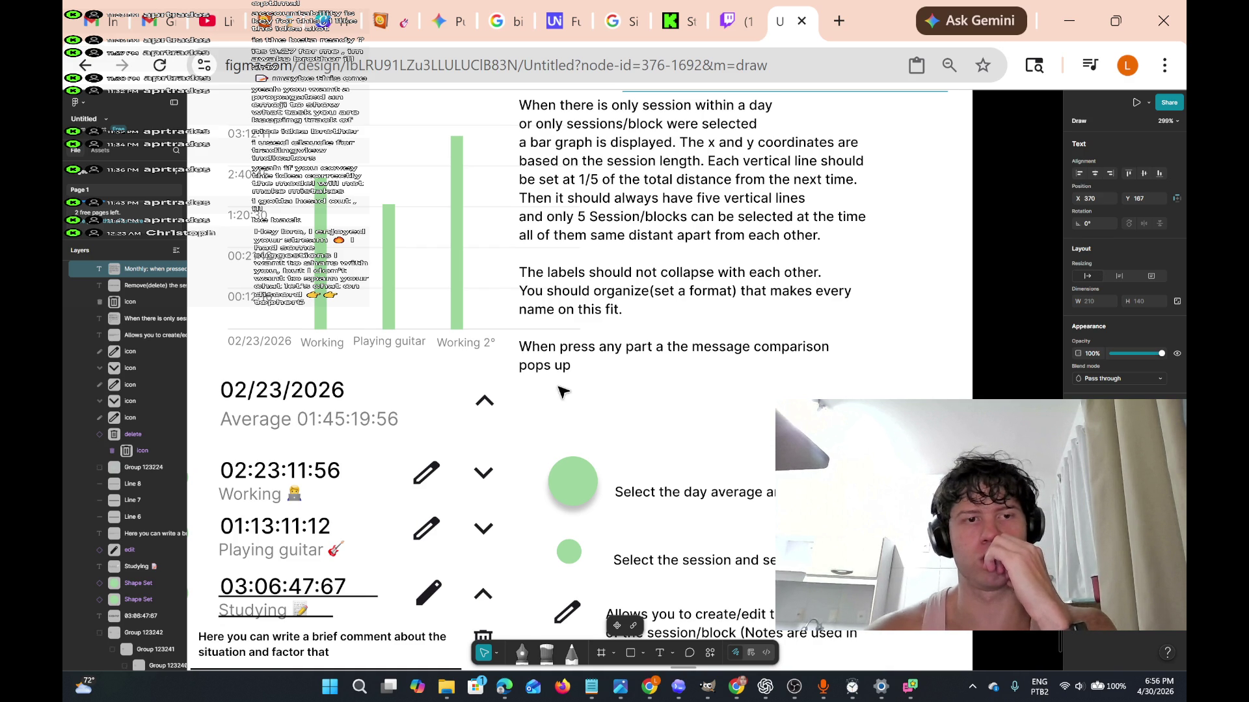
pyautogui.doubleClick(569, 365)
pyautogui.moveTo(572, 365)
pyautogui.mouseDown()
pyautogui.moveTo(520, 216)
pyautogui.moveTo(520, 115)
pyautogui.mouseUp()
pyautogui.press('Escape')
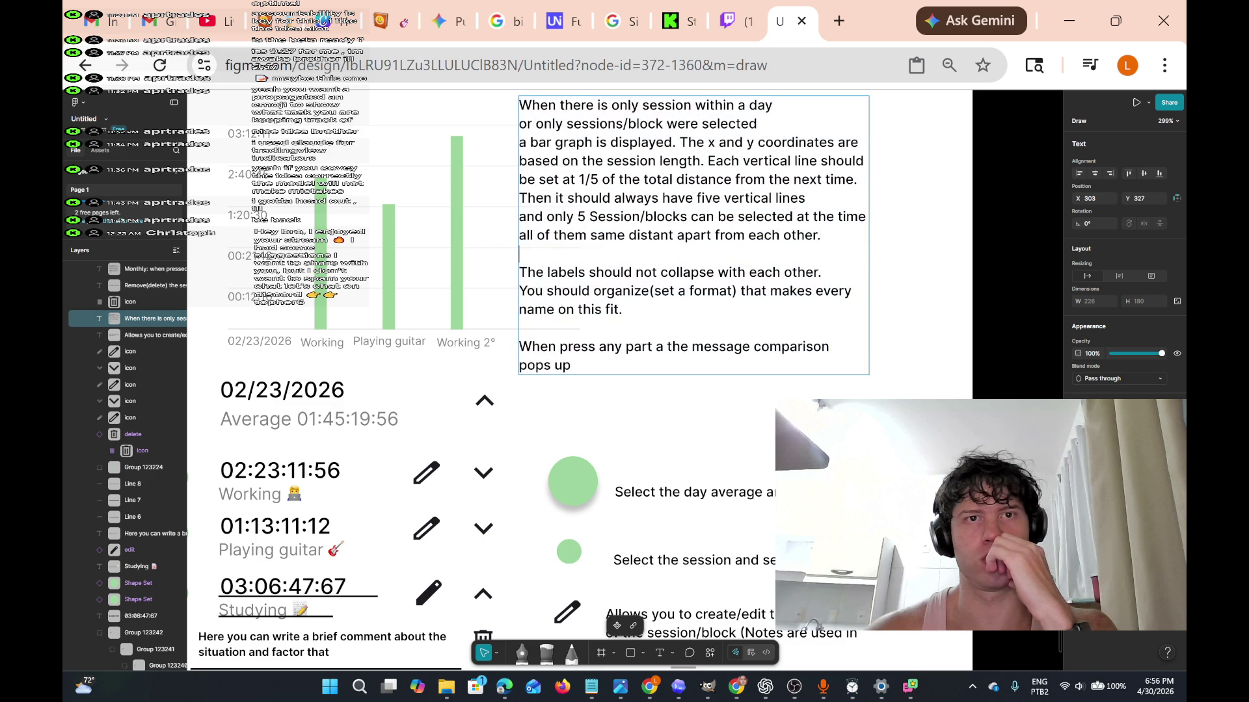
# Select the Monthly note paragraph, then open the Daily note for editing.
pyautogui.scroll(3, 584, 380)
pyautogui.scroll(5, 583, 380)
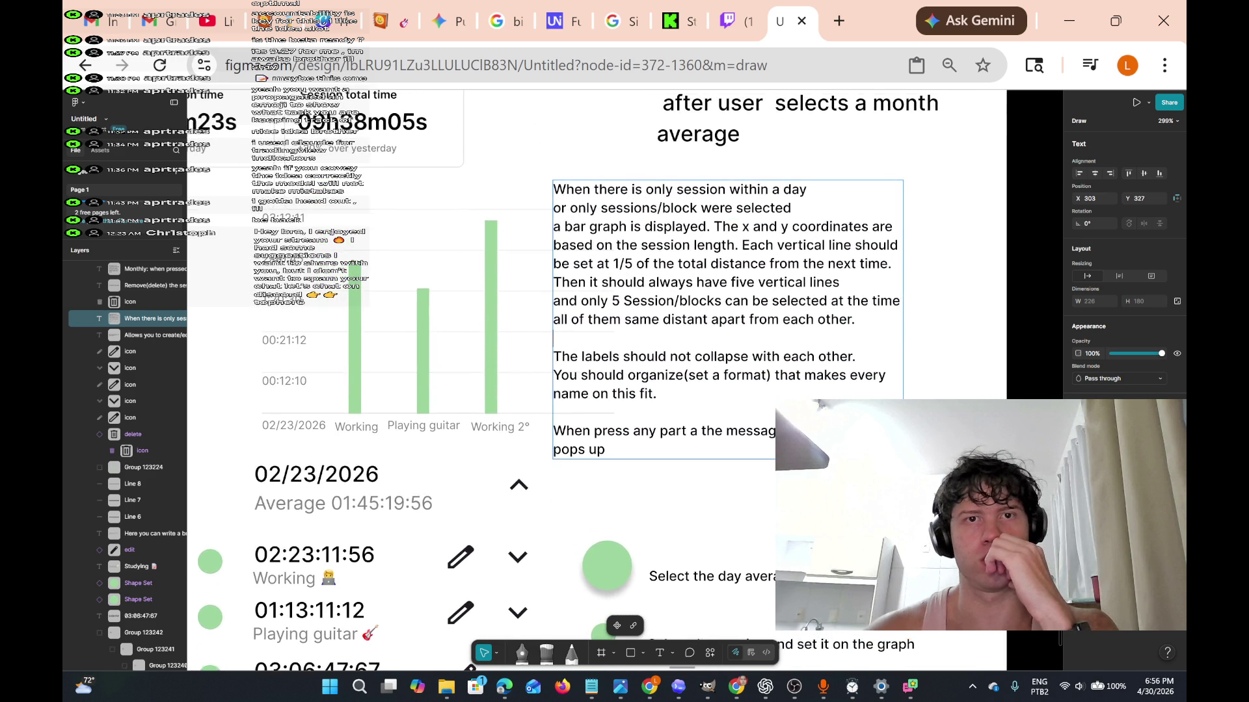
pyautogui.moveTo(763, 348); pyautogui.dragTo(658, 159)
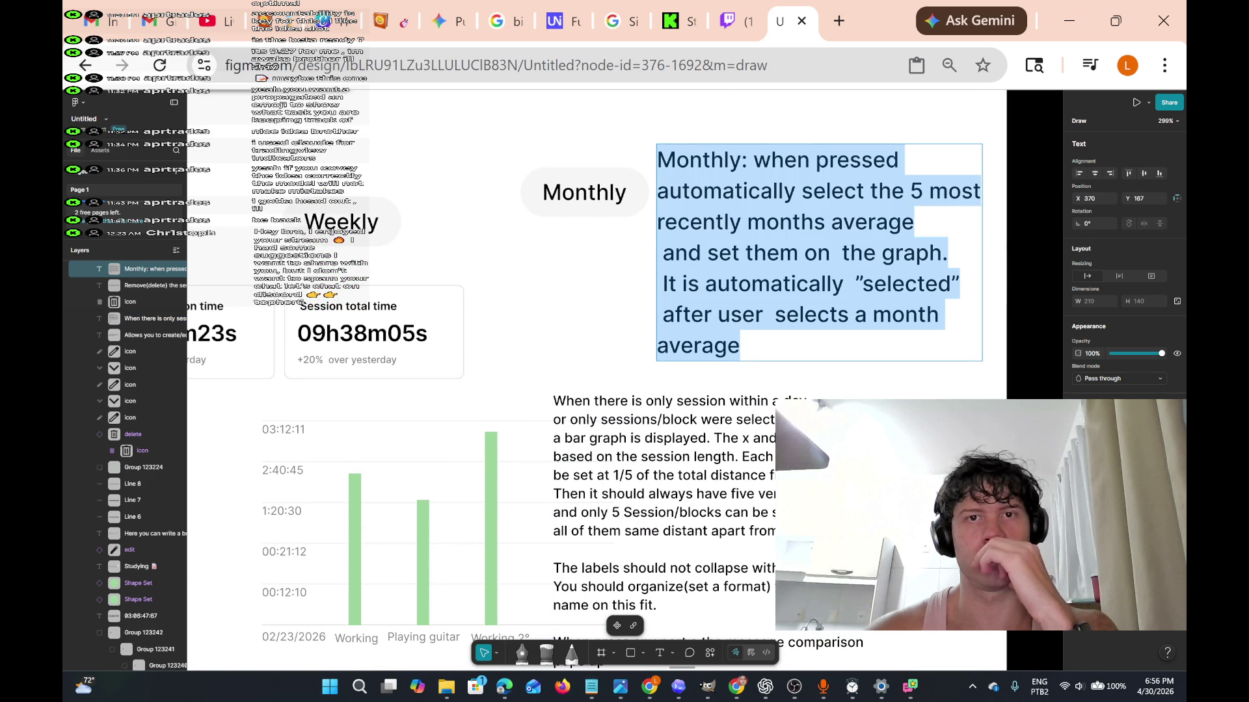
pyautogui.scroll(-4, 583, 381)
pyautogui.scroll(-1, 778, 330)
pyautogui.scroll(4, 778, 329)
pyautogui.scroll(3, 777, 329)
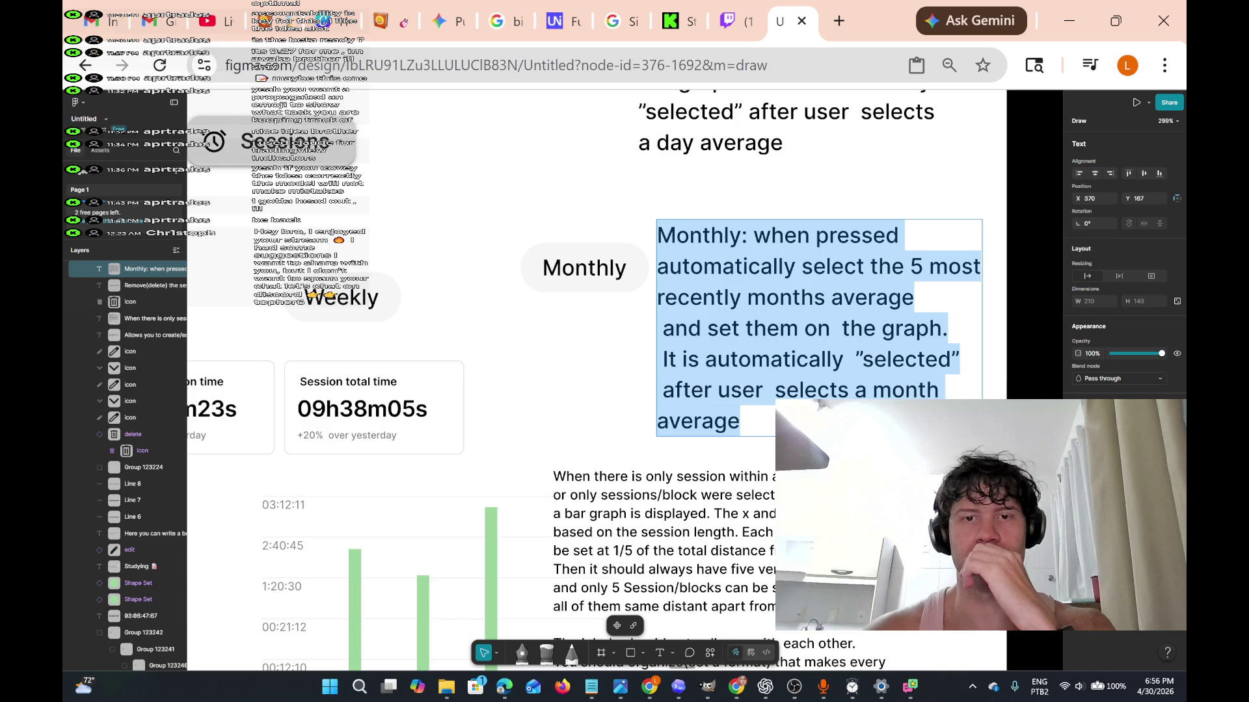
pyautogui.scroll(3, 777, 330)
pyautogui.doubleClick(838, 320)
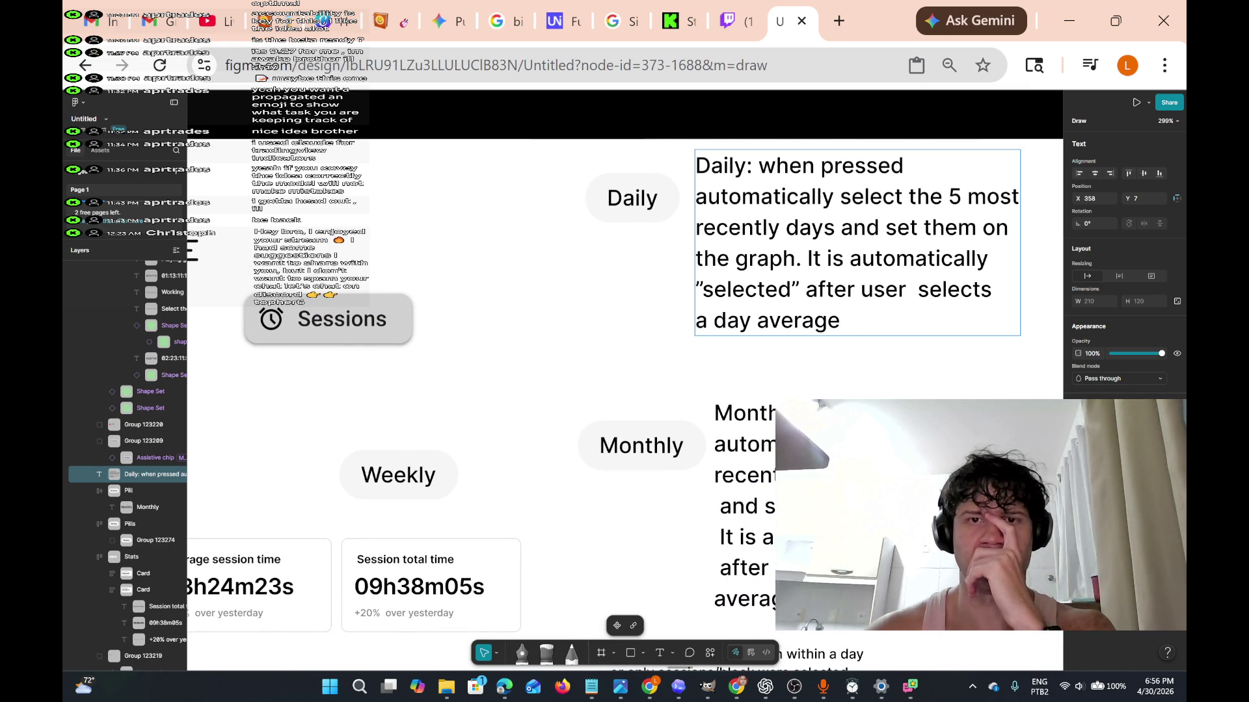
pyautogui.scroll(-2, 849, 316)
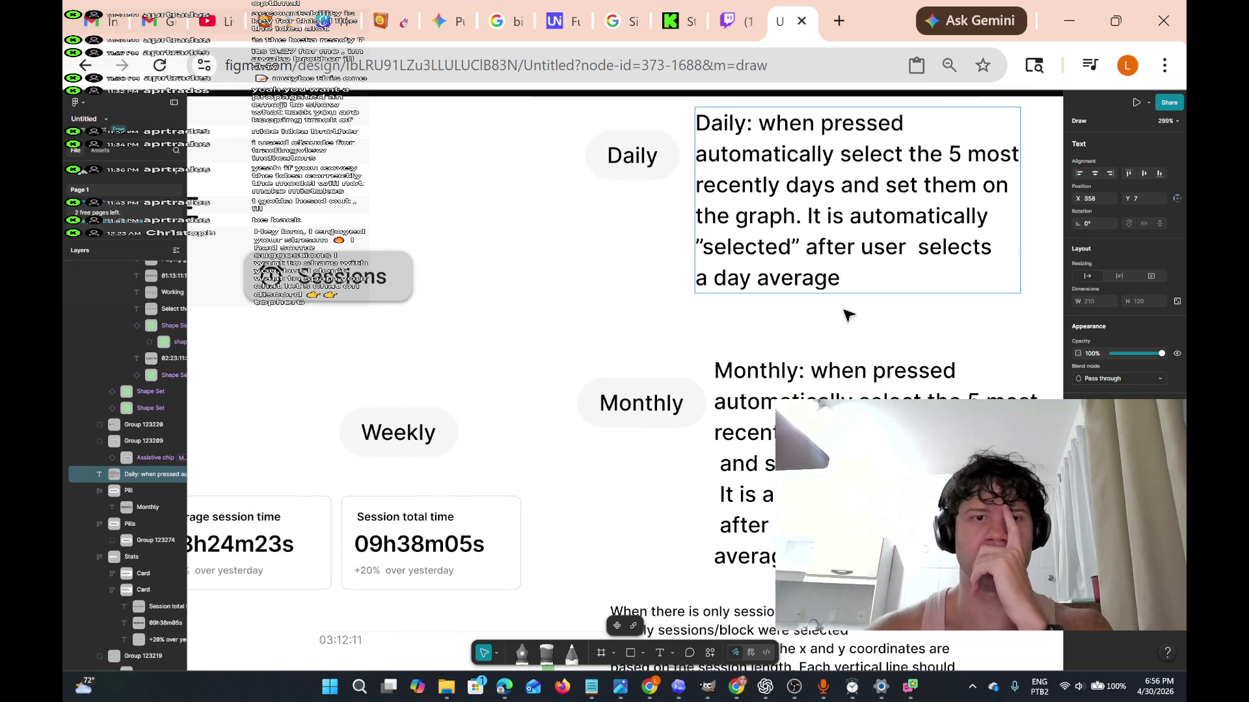
pyautogui.scroll(-4, 849, 315)
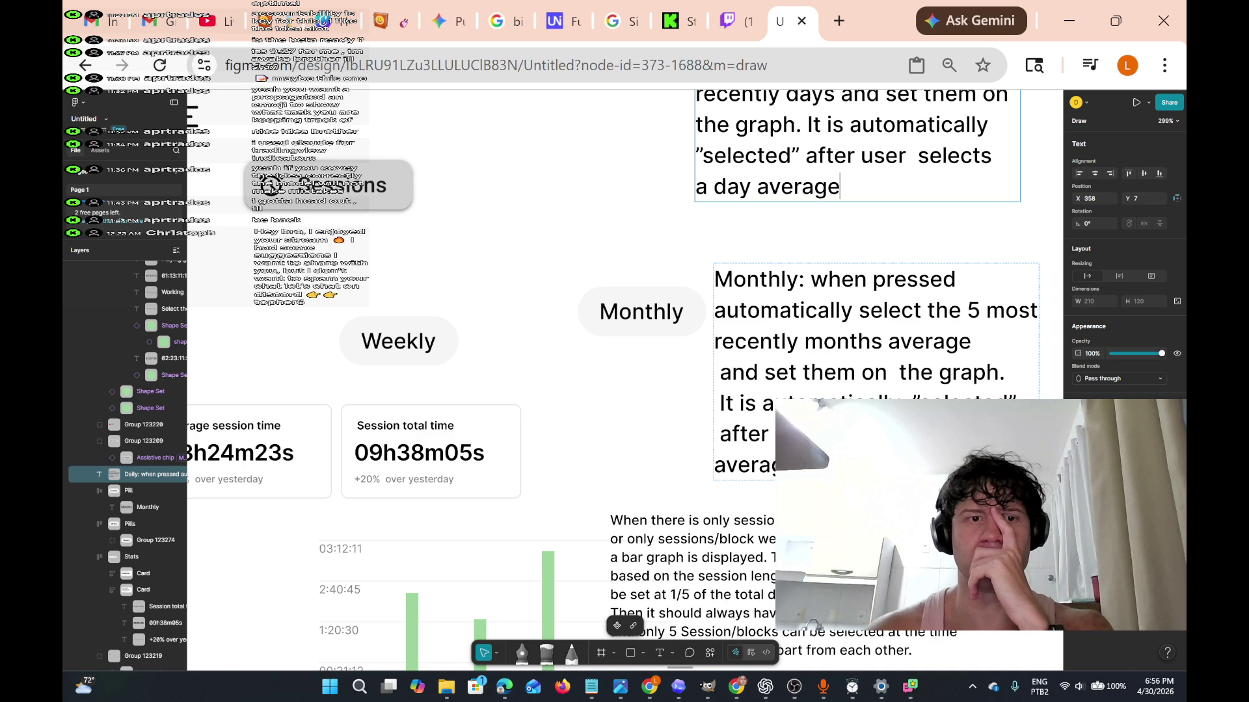
pyautogui.scroll(-3, 624, 380)
pyautogui.scroll(-4, 624, 380)
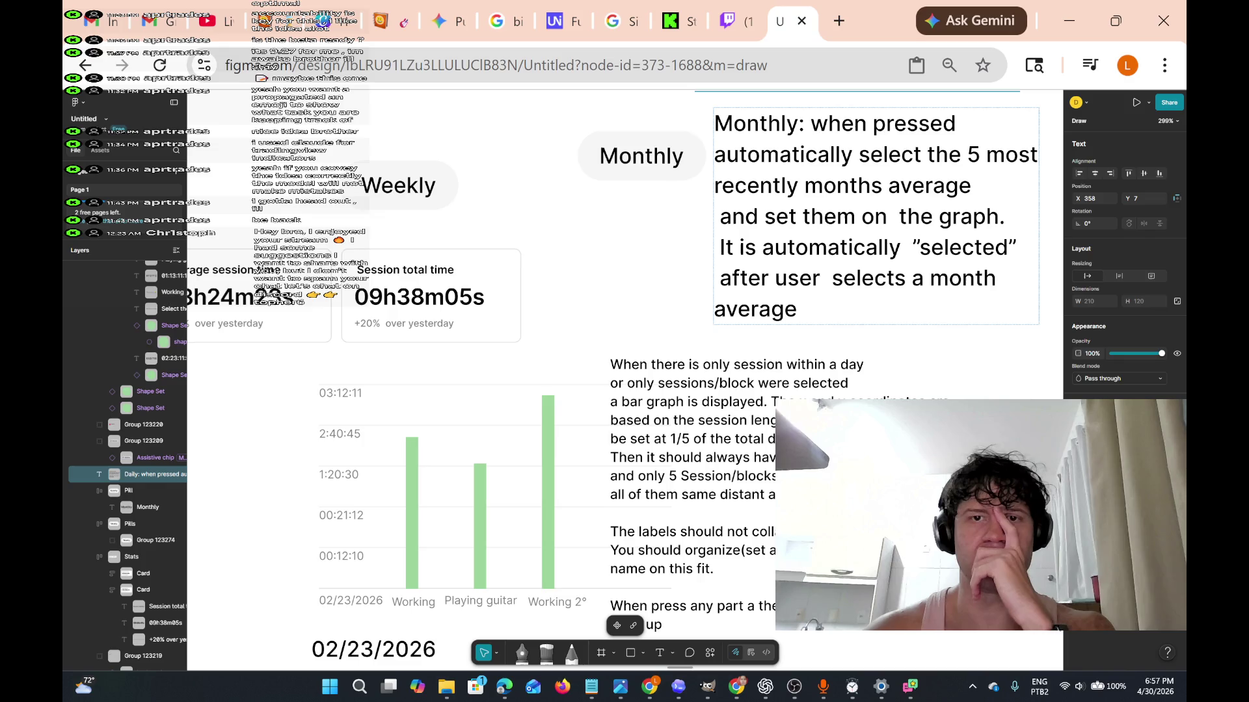
pyautogui.scroll(-6, 624, 381)
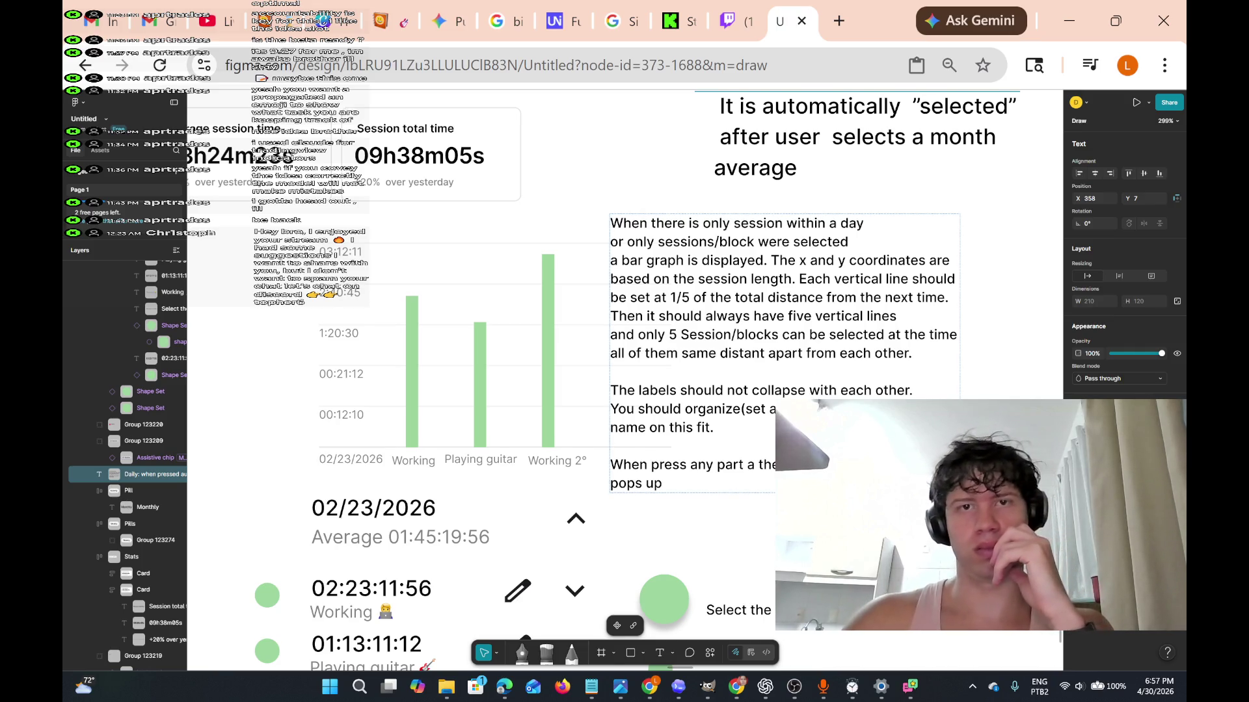
pyautogui.scroll(1, 624, 380)
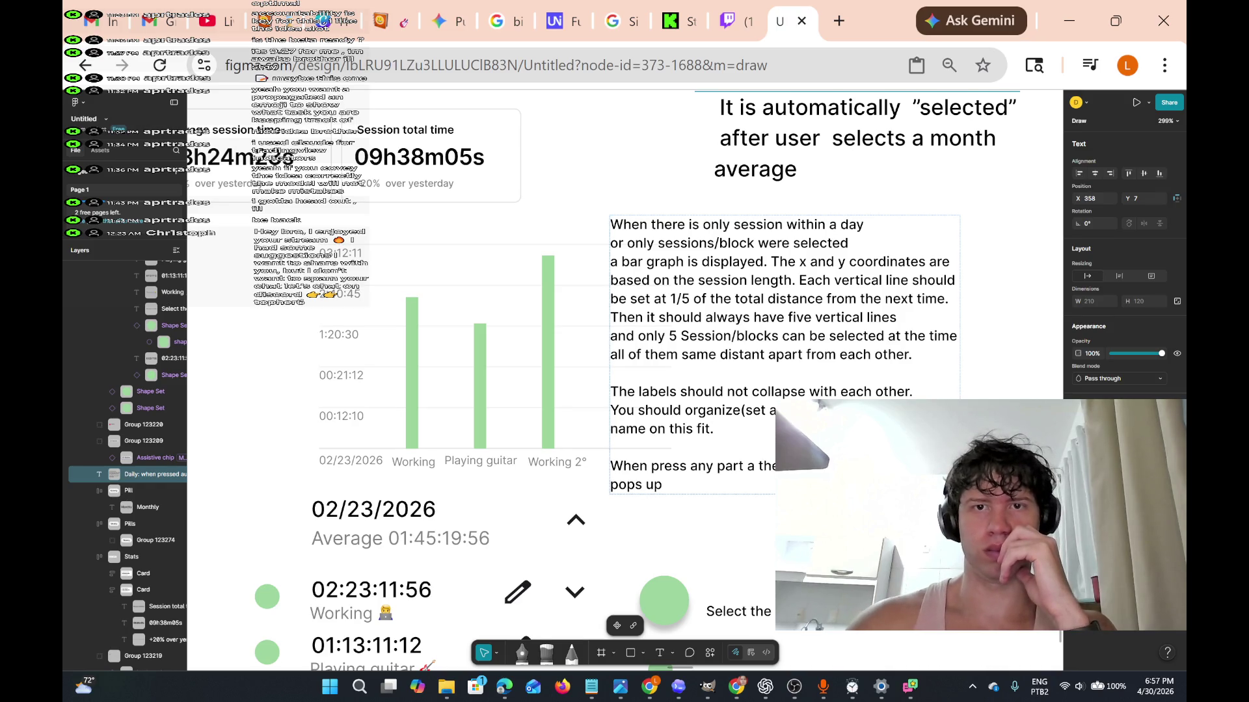
pyautogui.scroll(-1, 624, 380)
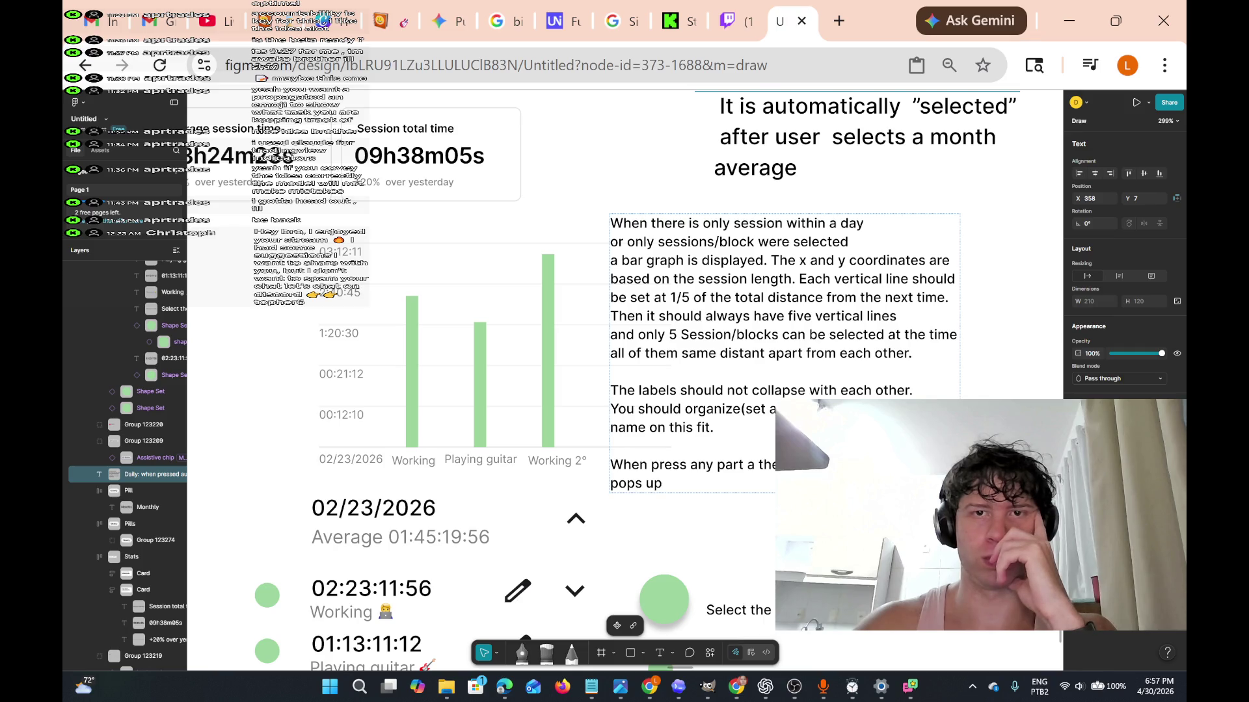
pyautogui.scroll(1, 800, 215)
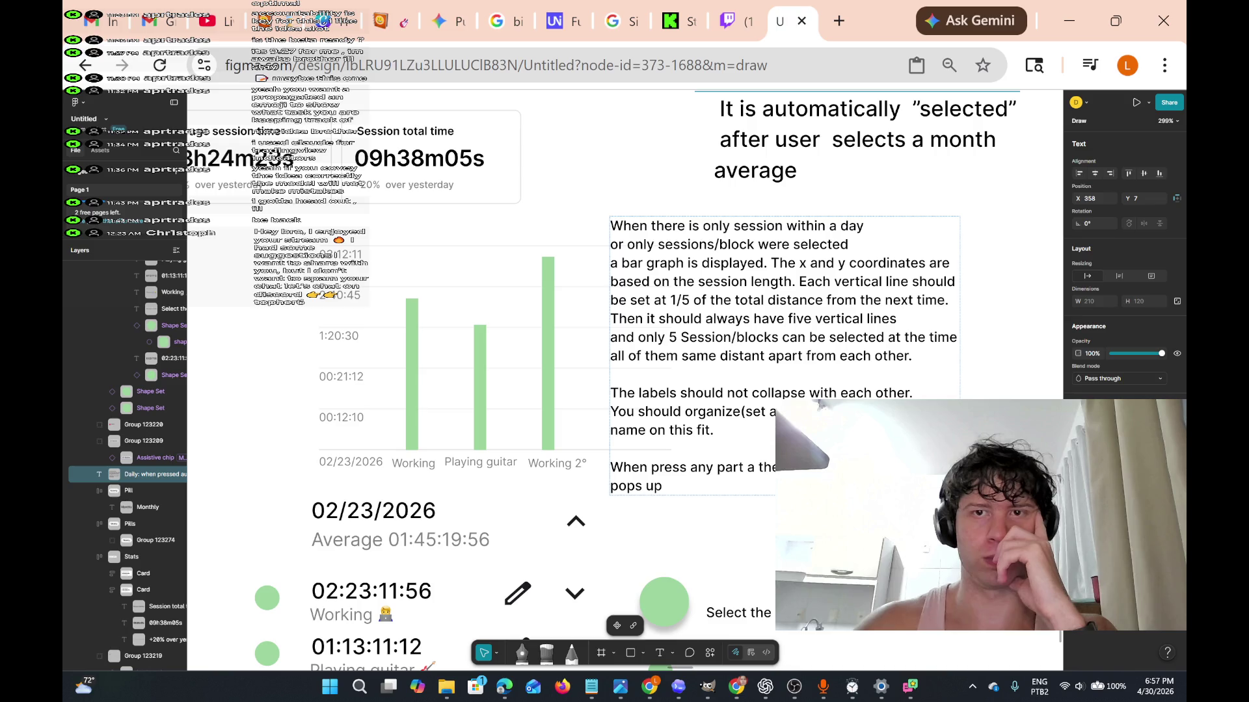
pyautogui.doubleClick(837, 226)
# Make the opening sentence read 'within the first day of using the app,'.
pyautogui.write('the ')
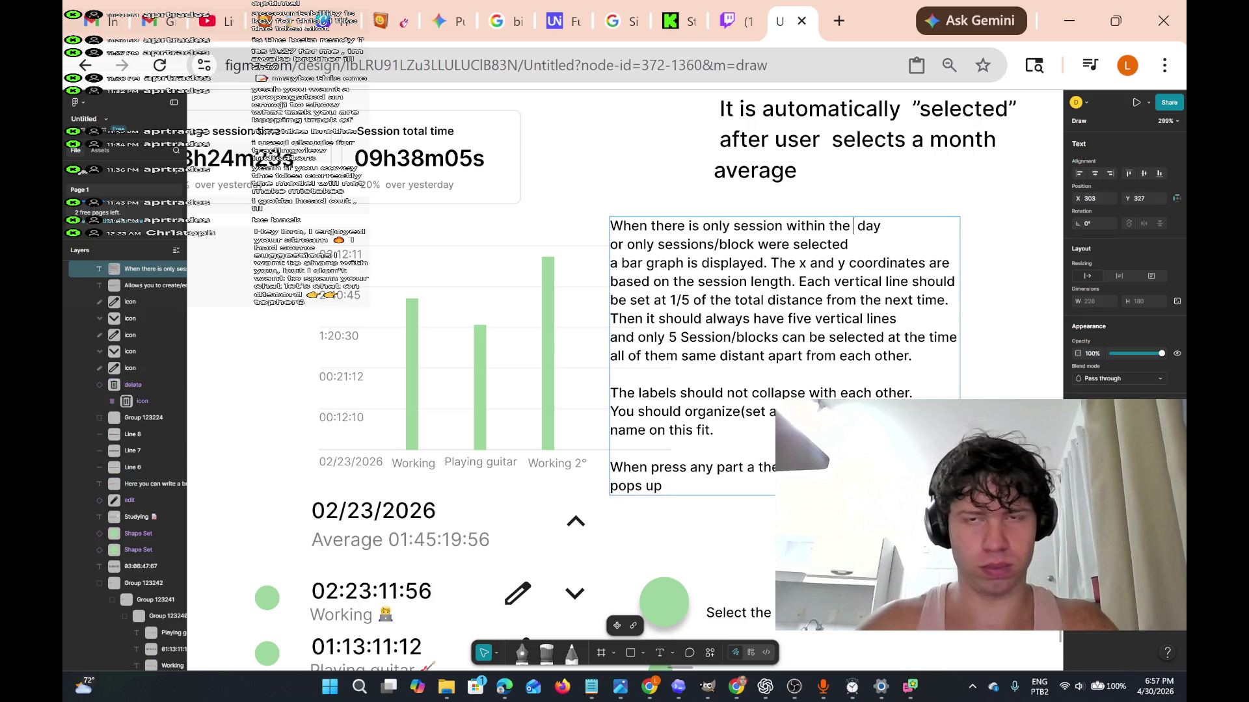
pyautogui.write('first day ')
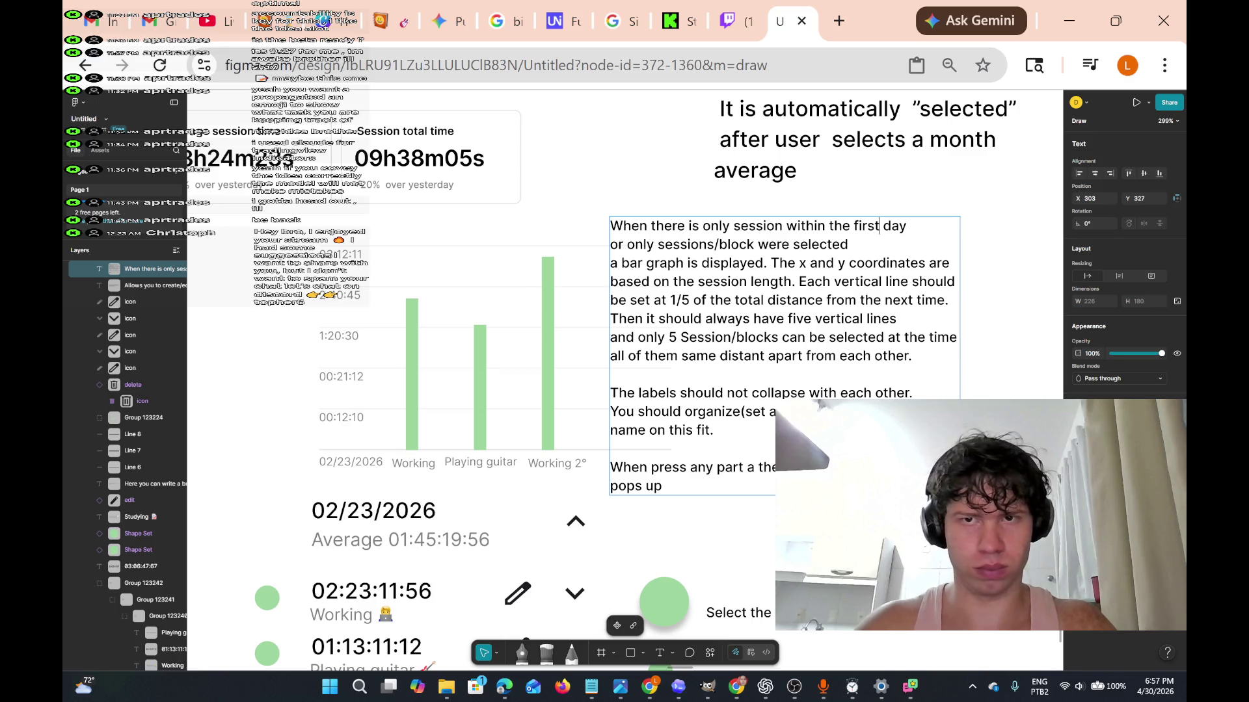
pyautogui.write('of s')
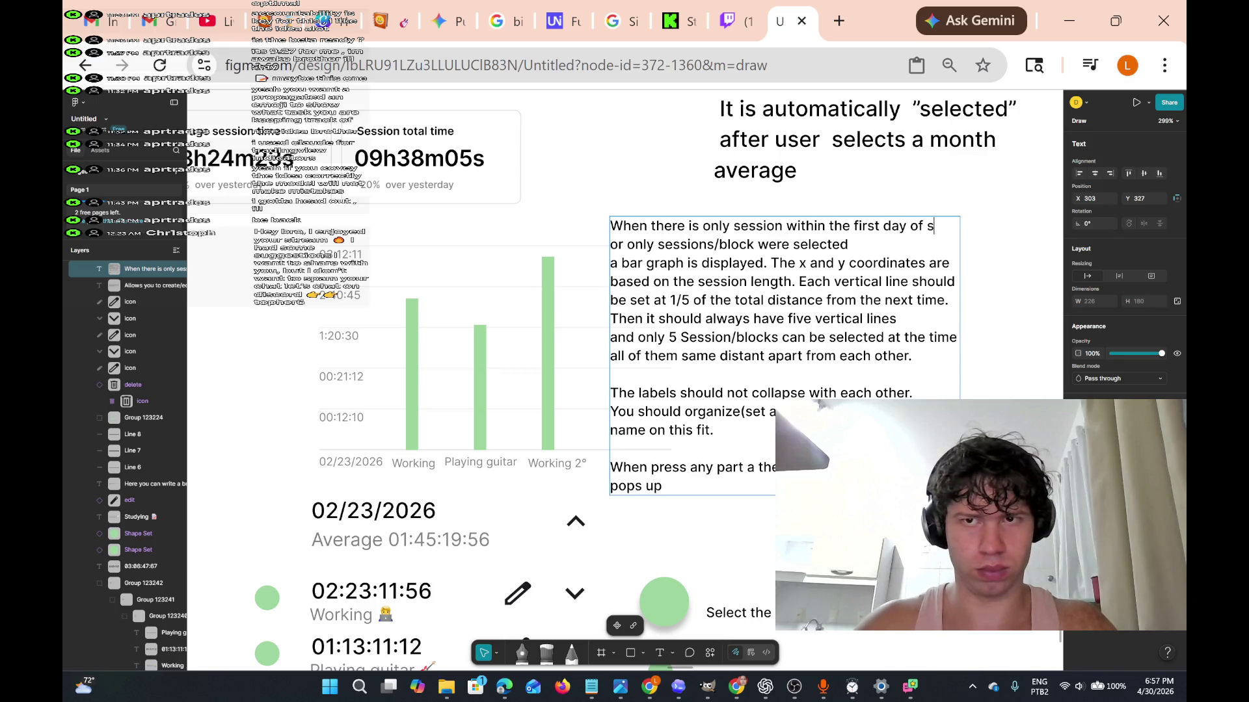
pyautogui.press('BackSpace')
pyautogui.press('BackSpace')
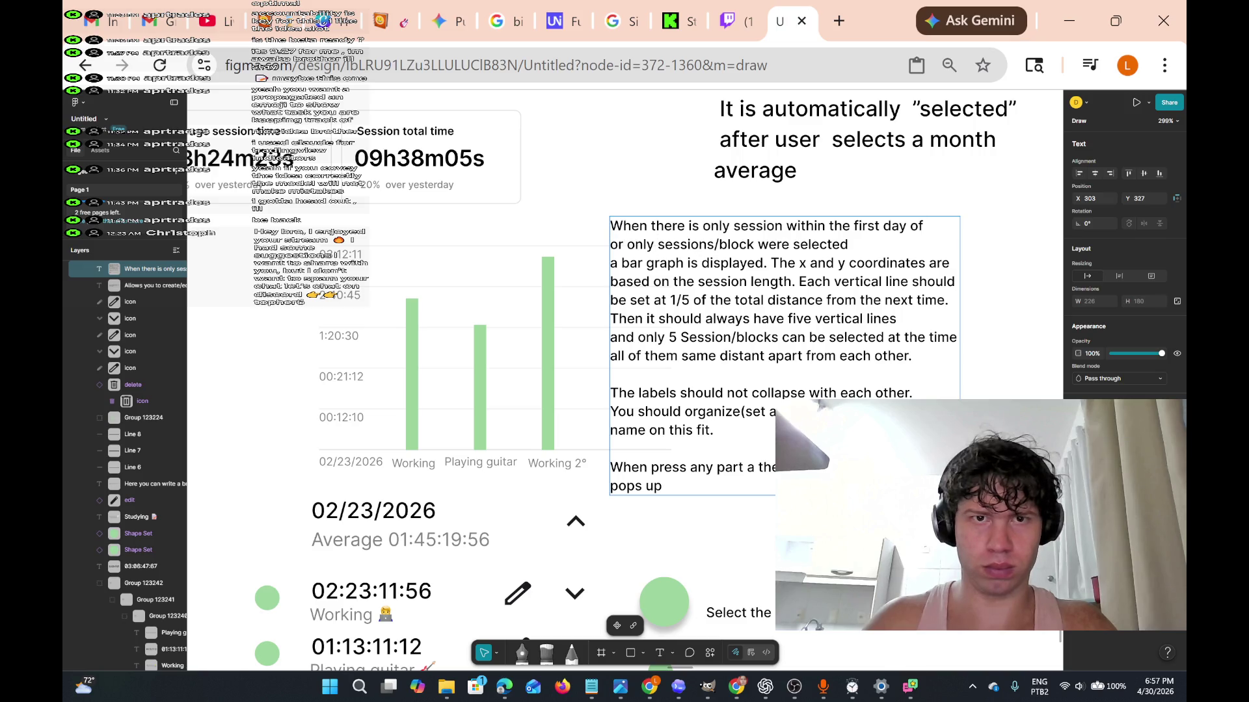
pyautogui.write('using th')
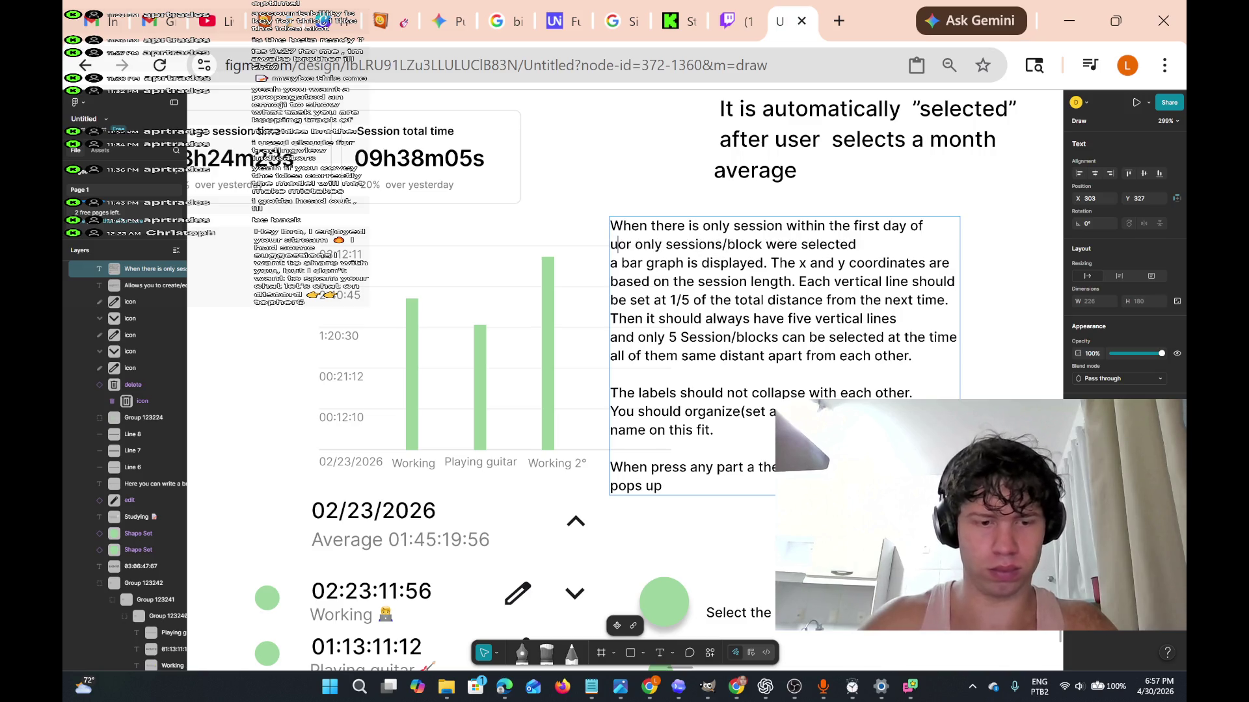
pyautogui.write('e app')
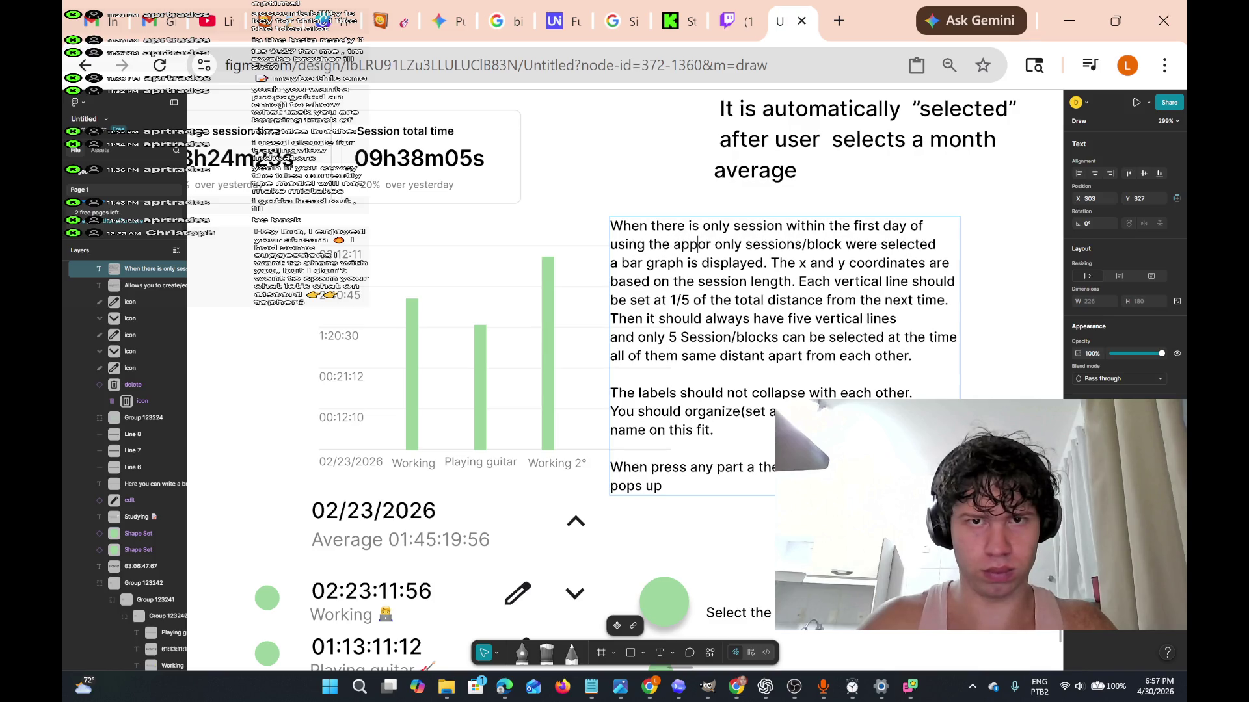
pyautogui.write(',')
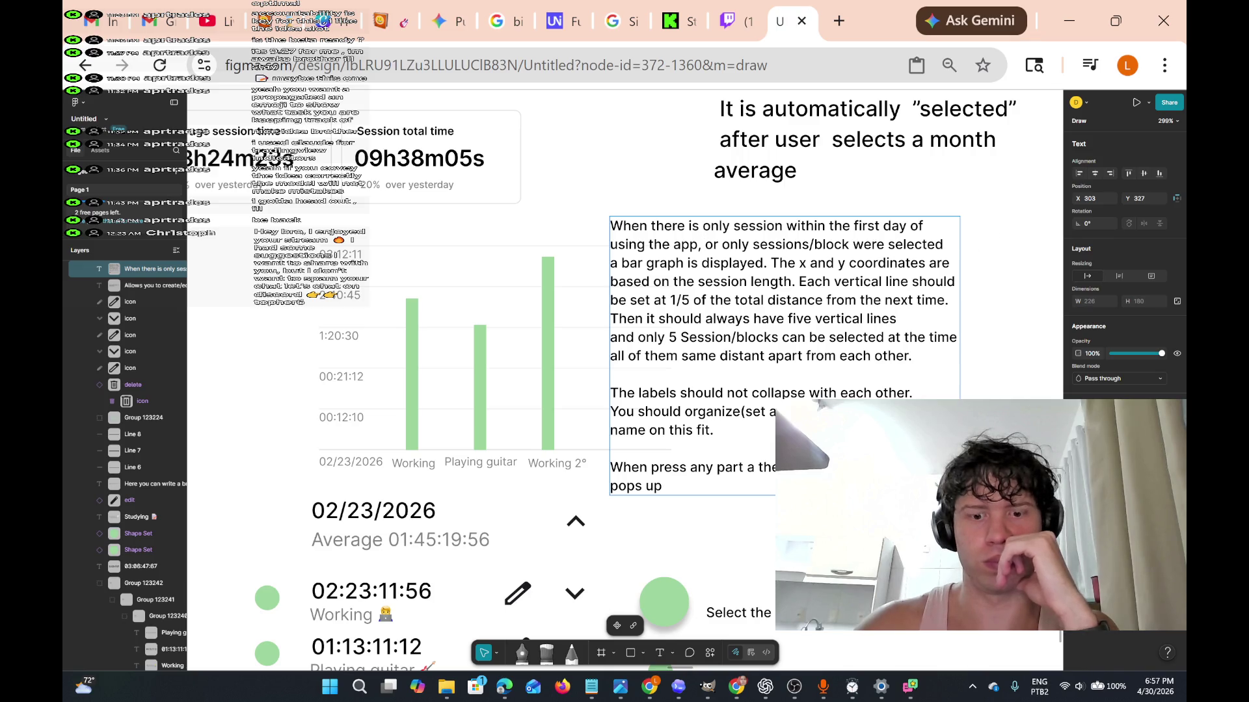
pyautogui.write(',')
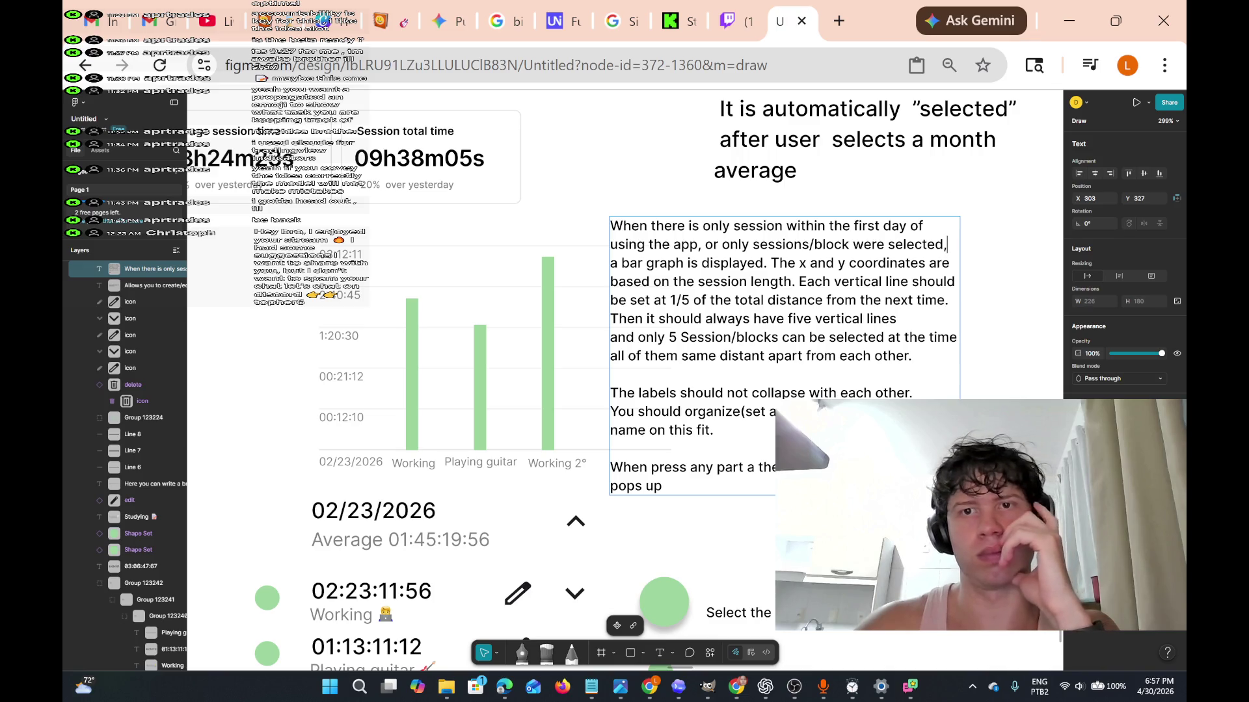
pyautogui.scroll(-2, 601, 380)
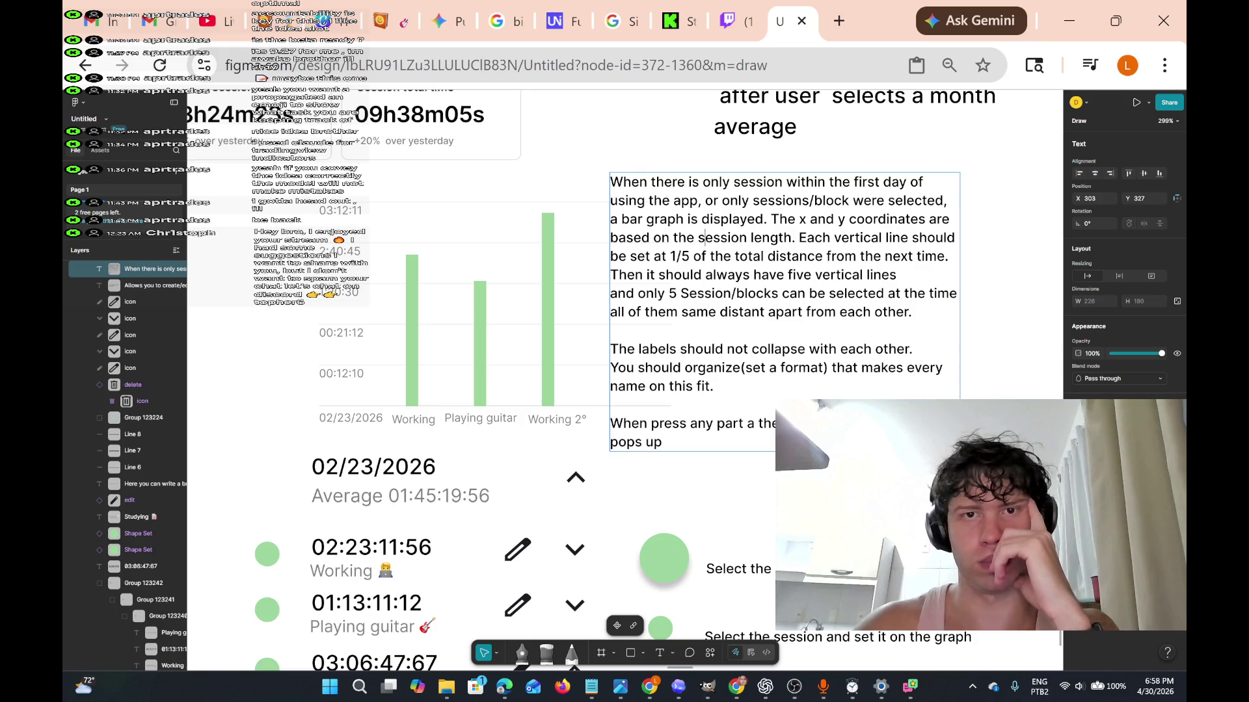
# Insert 'highest' before 'session length' and rewrap the following vertical-line sentences.
pyautogui.write('highes')
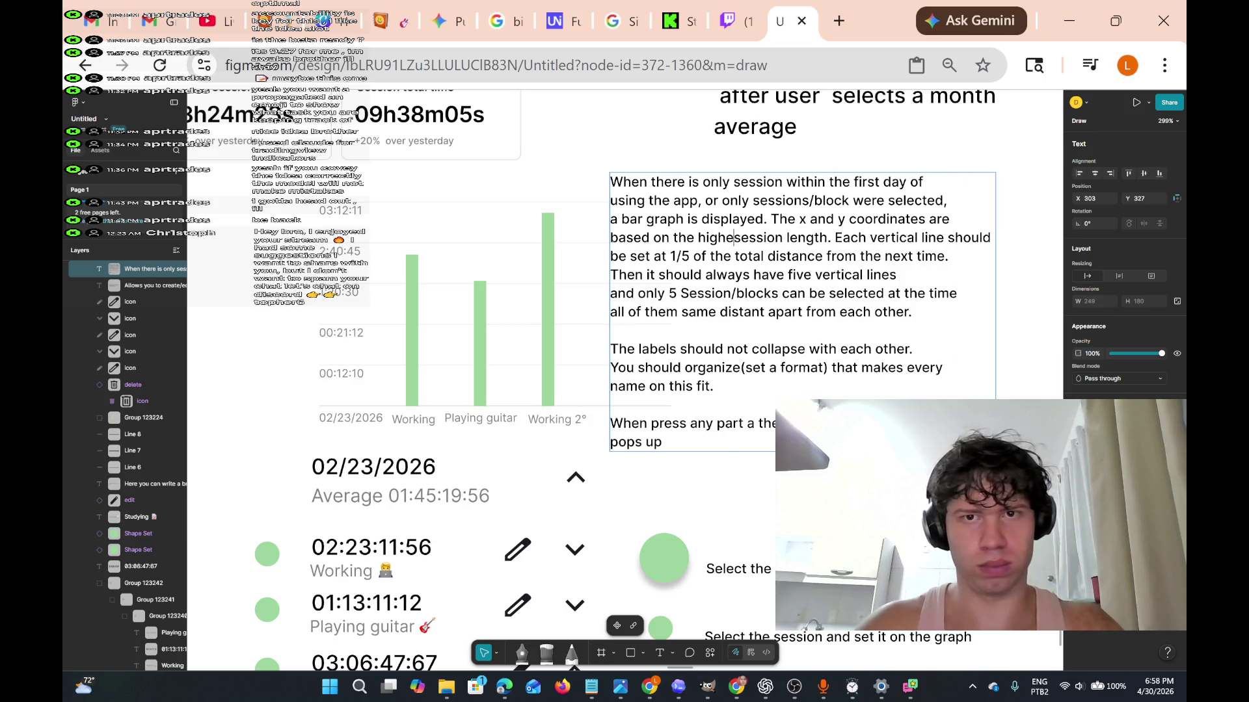
pyautogui.write('t')
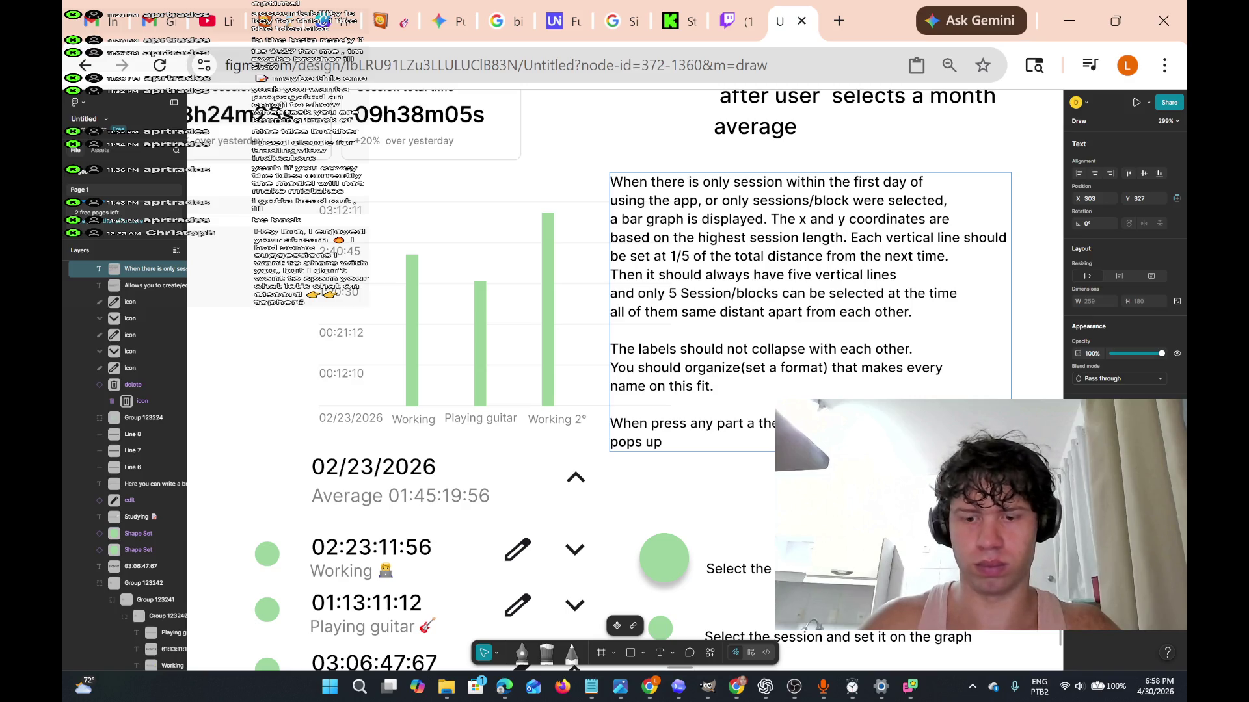
pyautogui.press('Return')
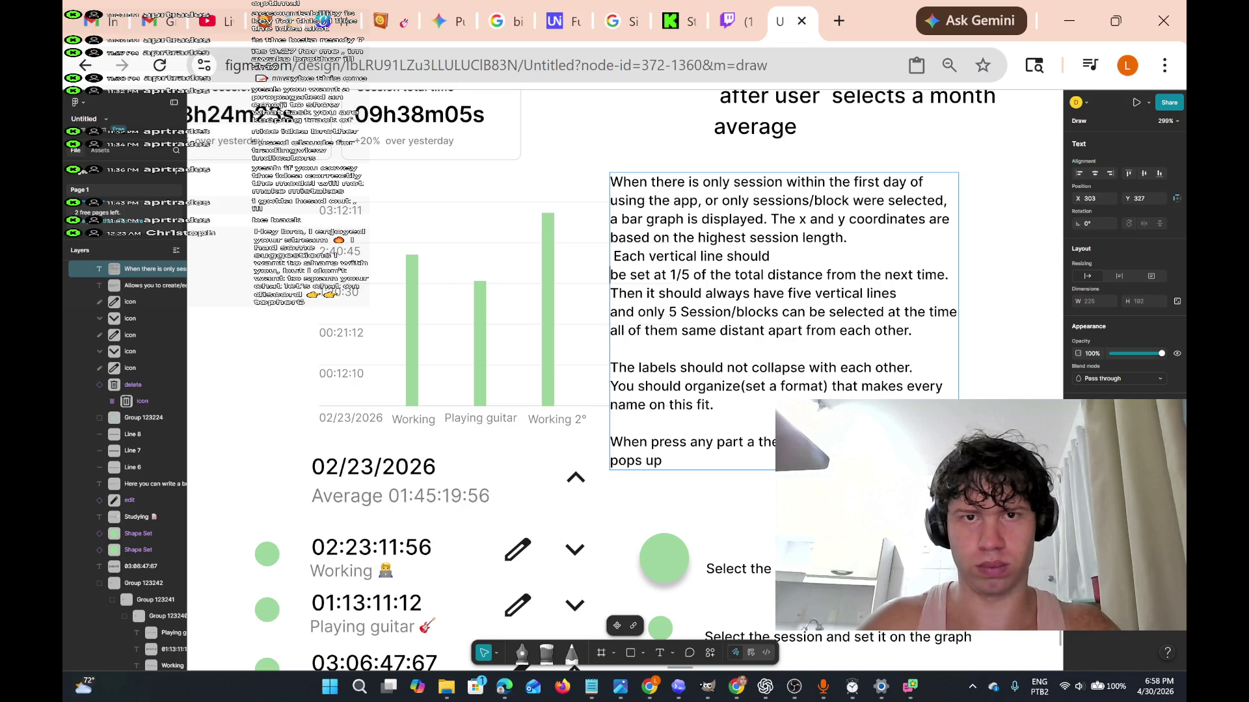
pyautogui.press('BackSpace')
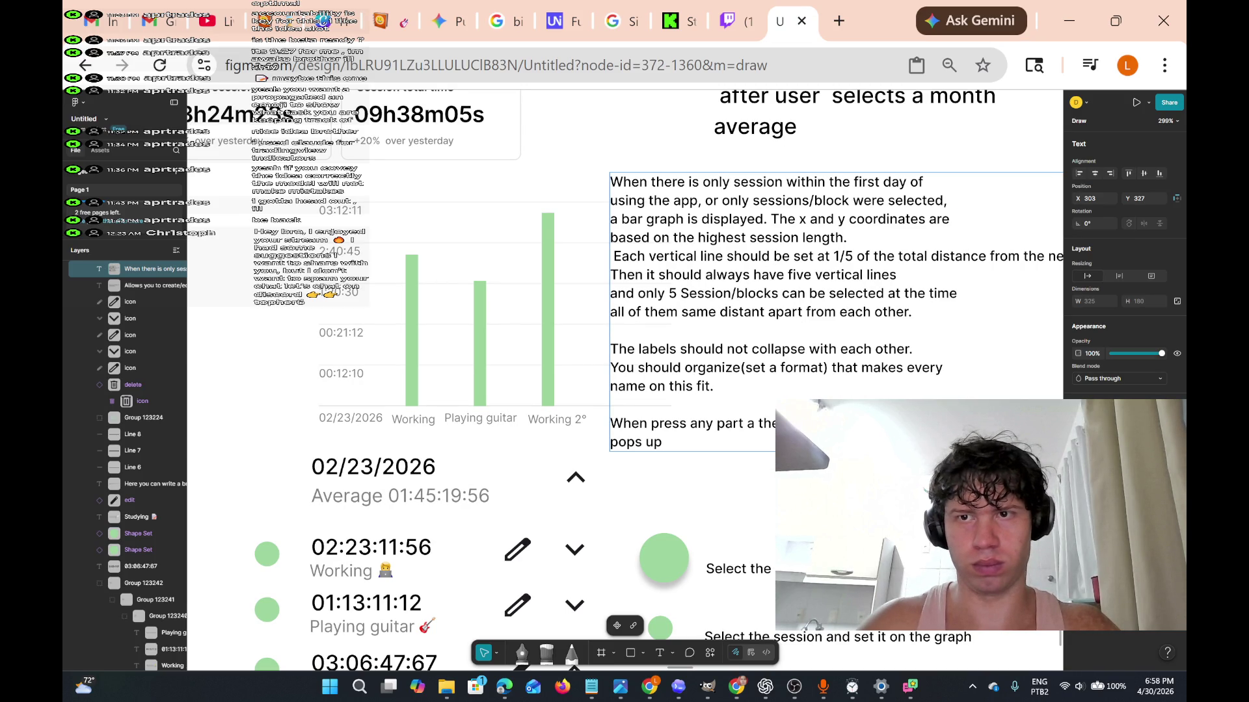
pyautogui.press('Right')
pyautogui.press('Right')
pyautogui.press('Right')
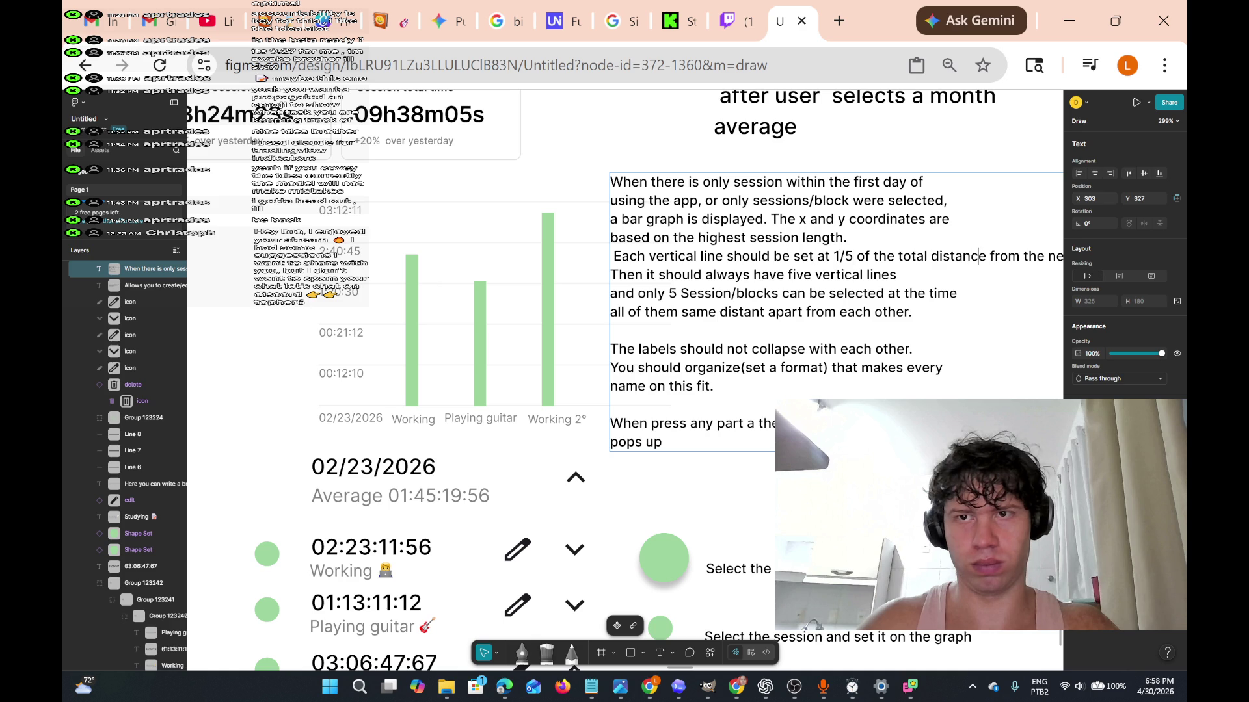
pyautogui.press('Return')
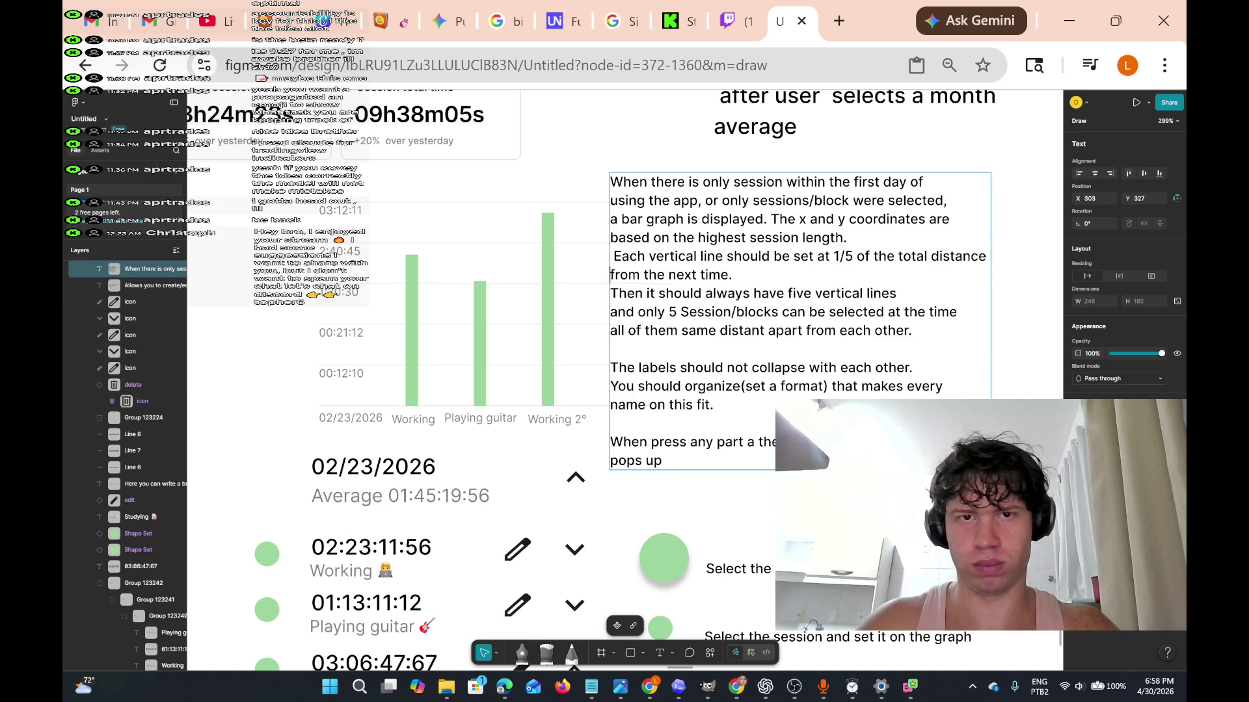
pyautogui.press('BackSpace')
pyautogui.write('0')
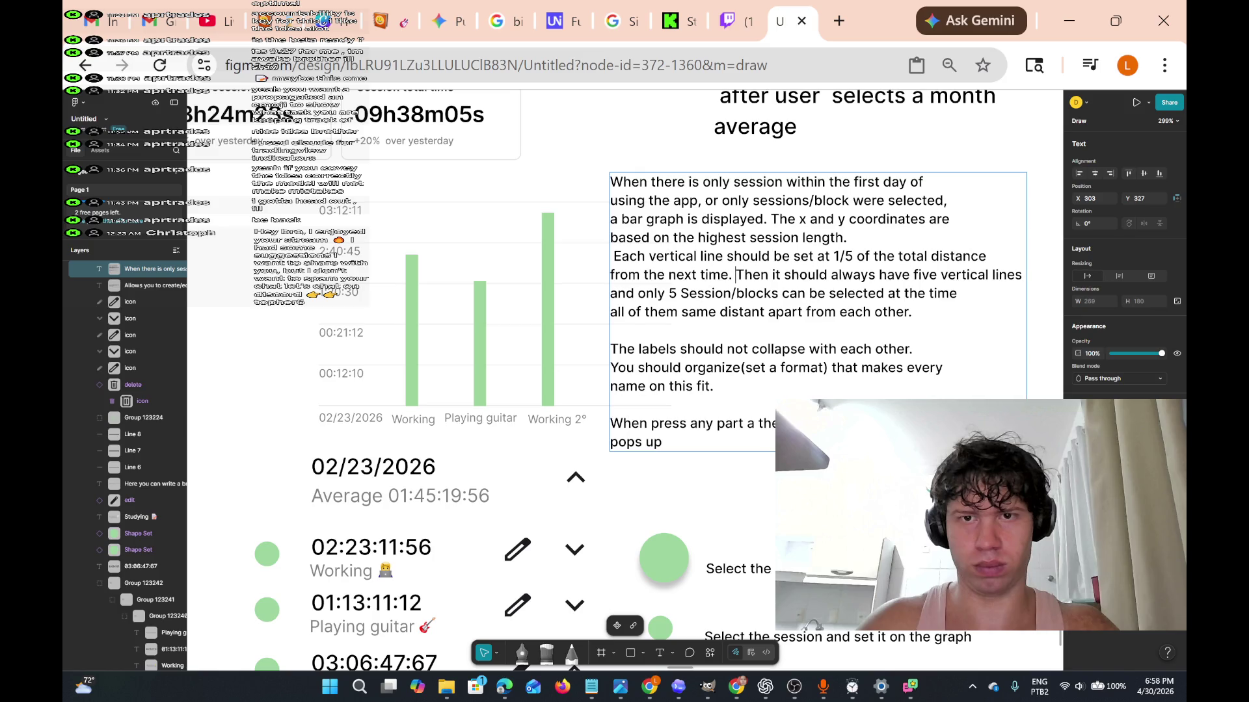
pyautogui.press('BackSpace')
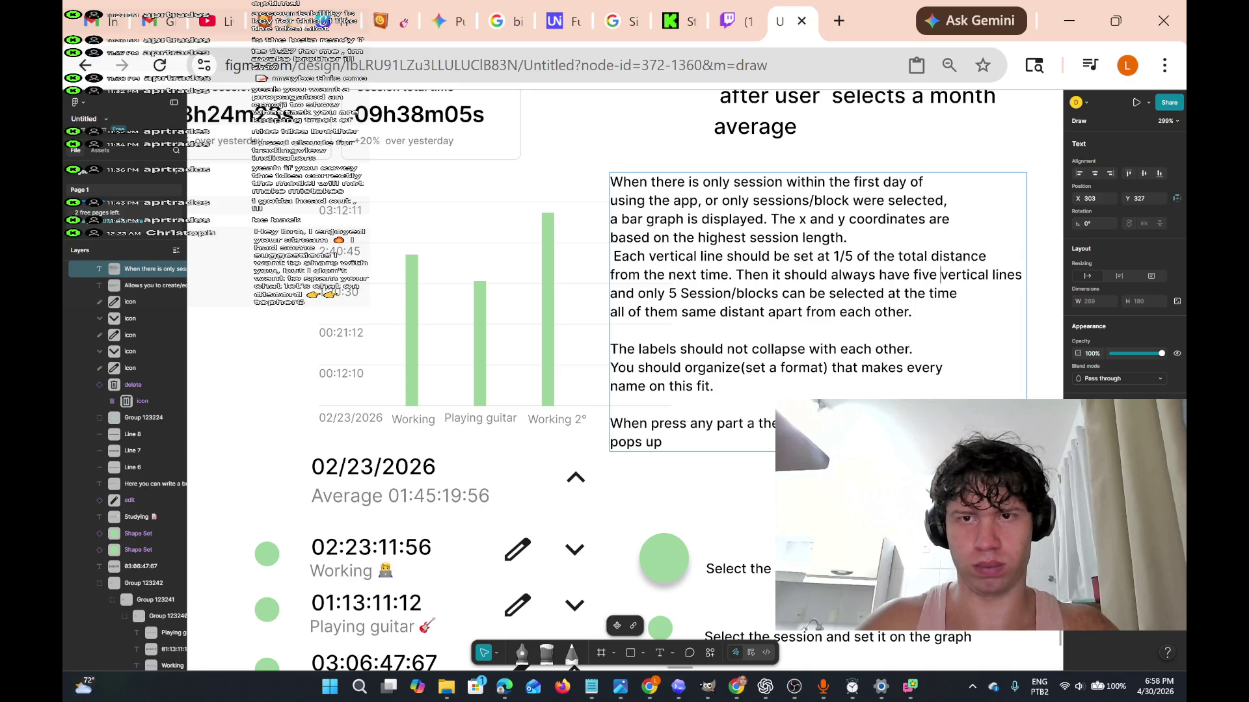
# Wrap 'lines' onto the next line, join the selection-limit sentence, and keep paragraph spacing.
pyautogui.press('Right')
pyautogui.press('Right')
pyautogui.press('Right')
pyautogui.press('Return')
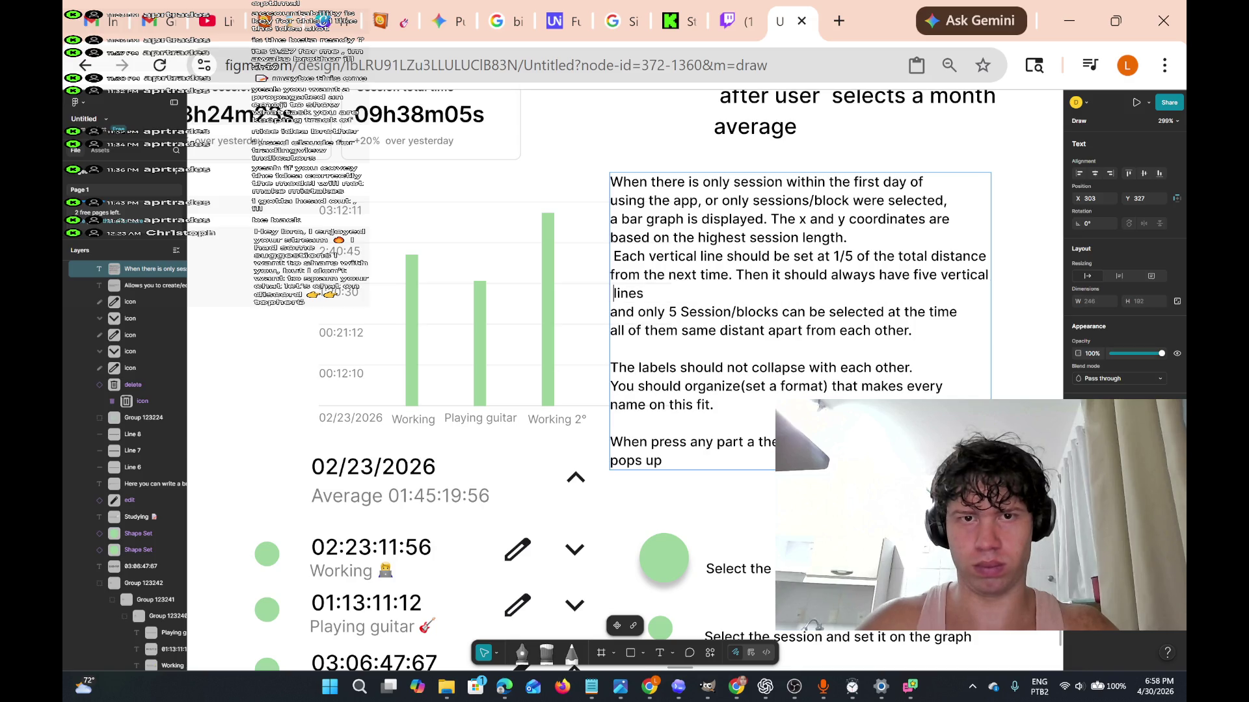
pyautogui.press('Delete')
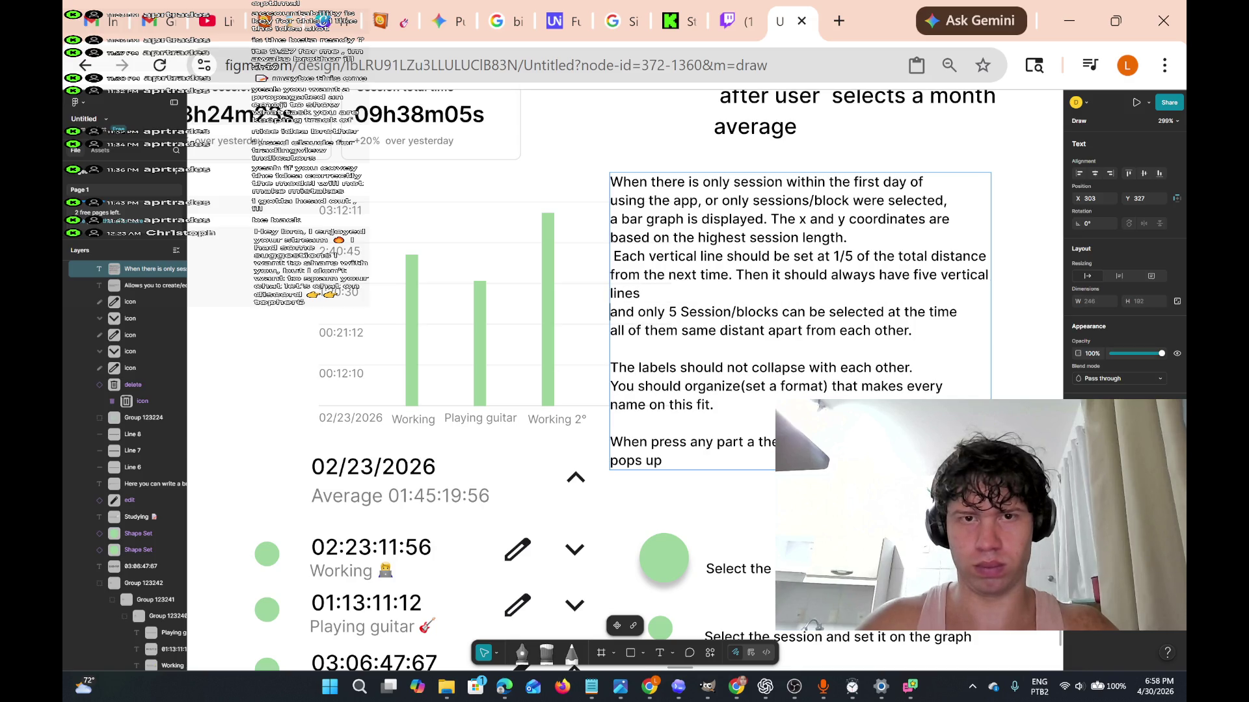
pyautogui.press('Delete')
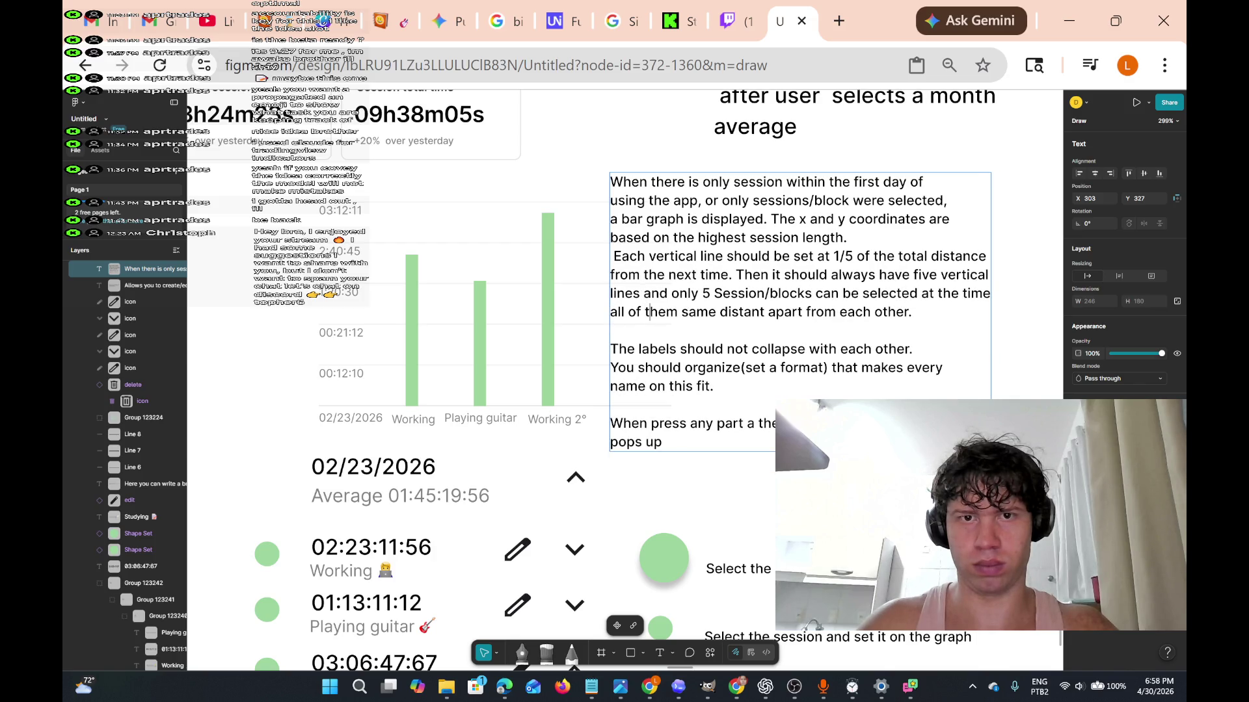
pyautogui.press('Right')
pyautogui.press('Right')
pyautogui.press('Right')
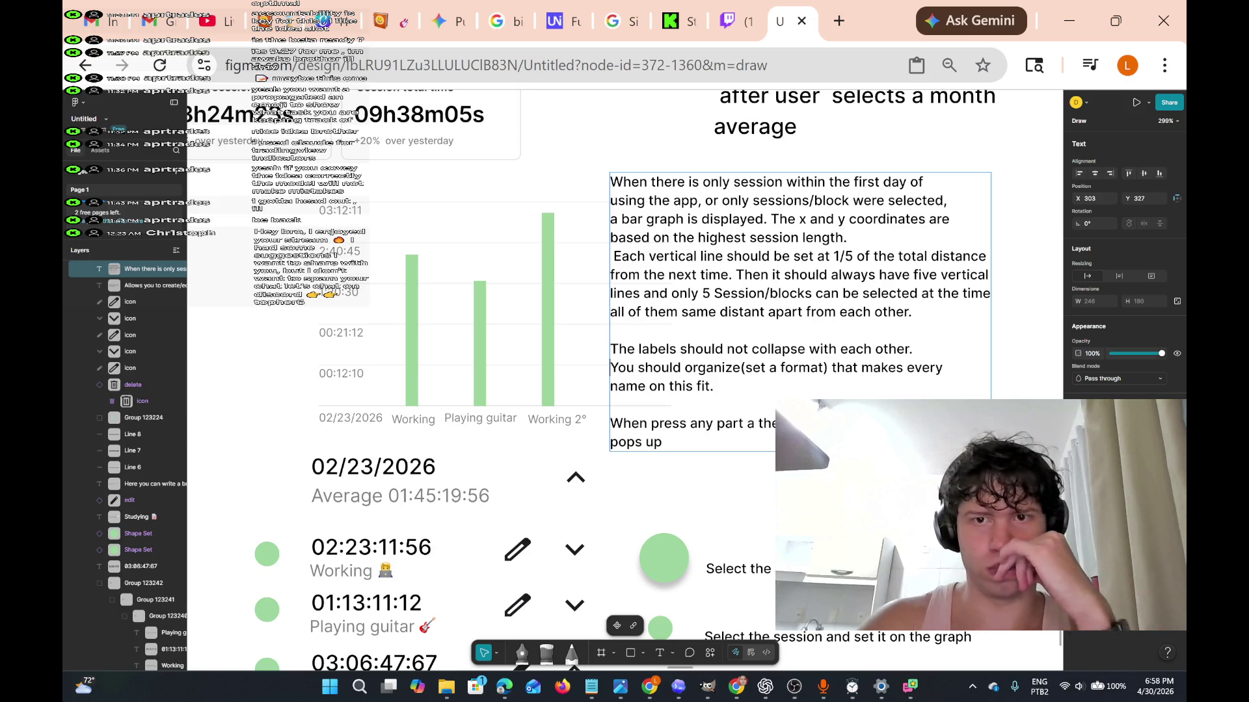
pyautogui.click(610, 367)
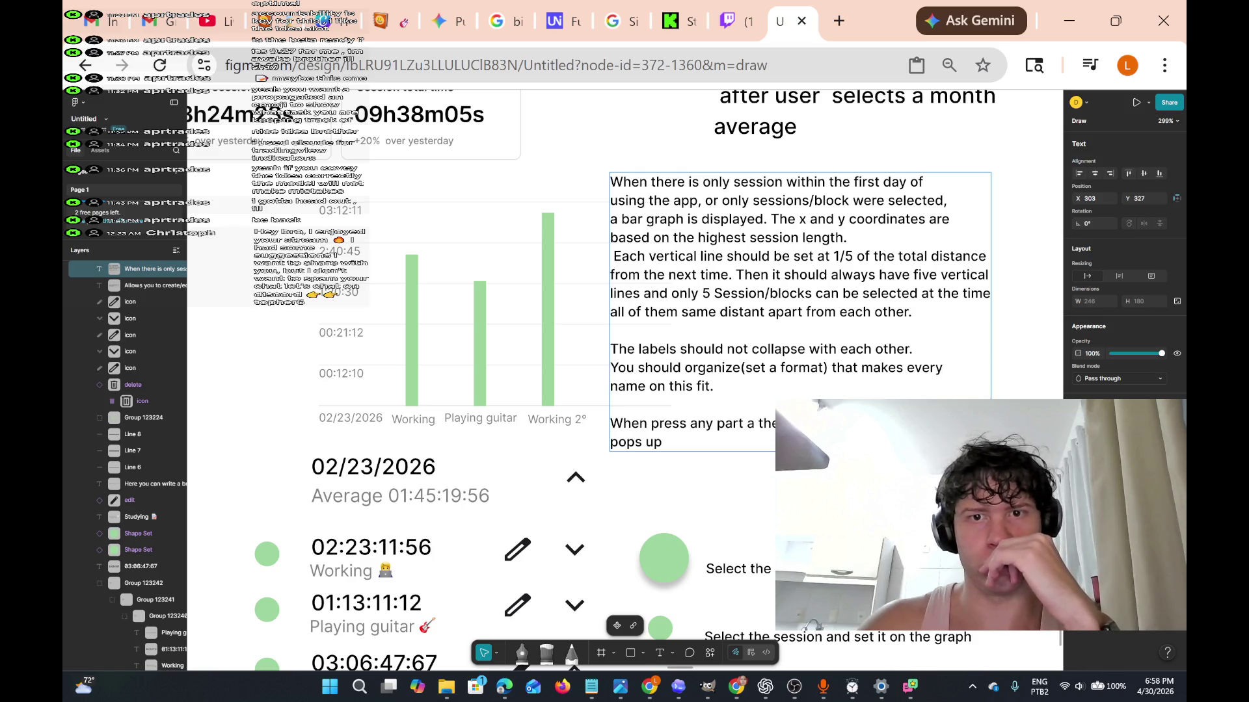
pyautogui.click(610, 386)
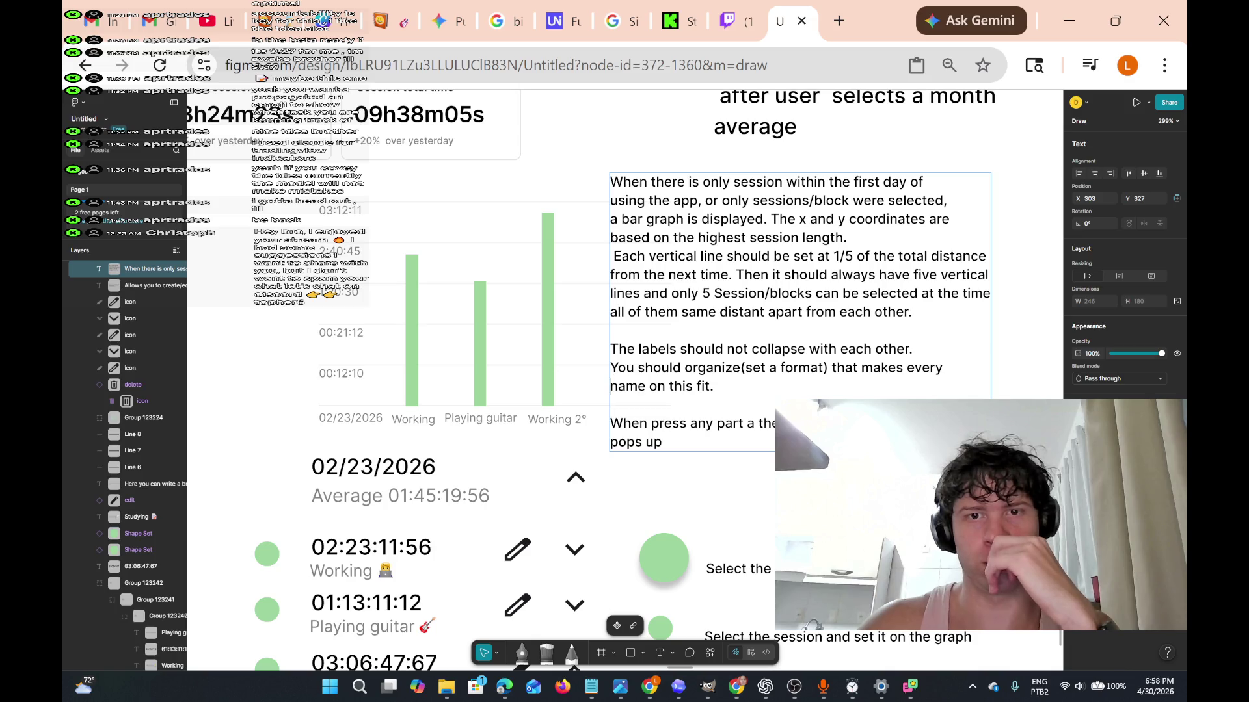
pyautogui.press('Up')
pyautogui.press('Up')
pyautogui.press('Up')
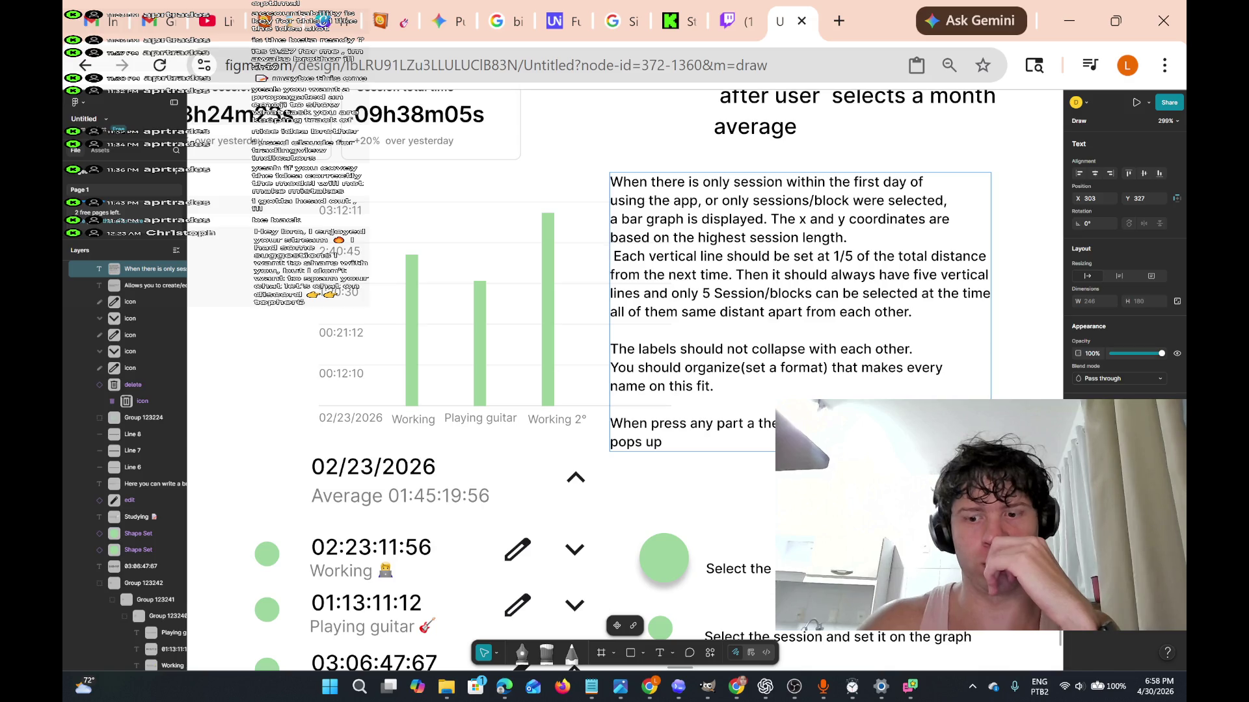
pyautogui.press('Return')
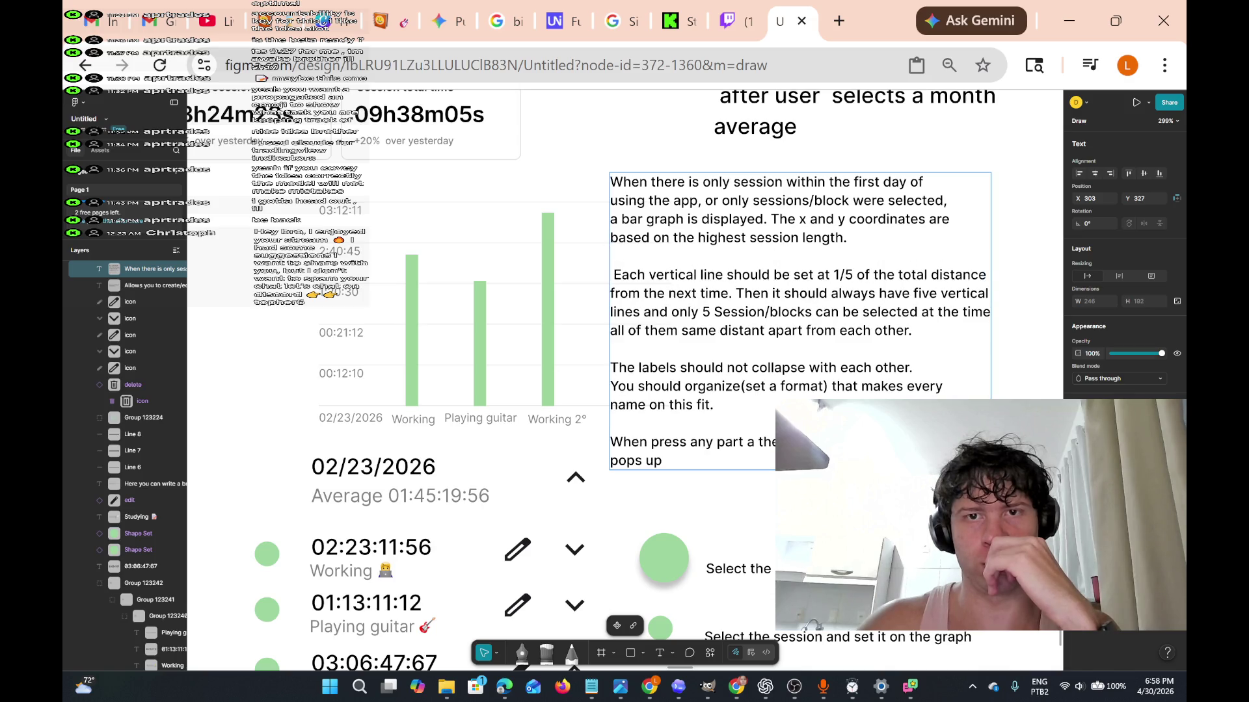
pyautogui.press('BackSpace')
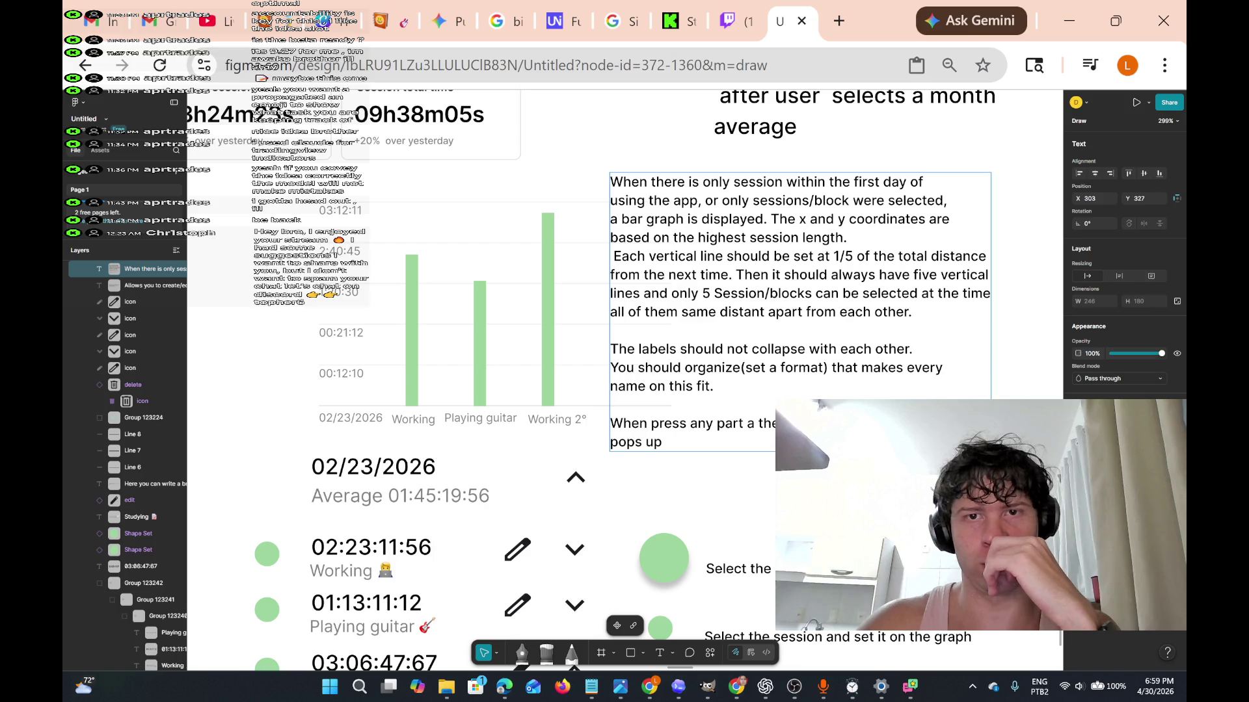
pyautogui.click(610, 331)
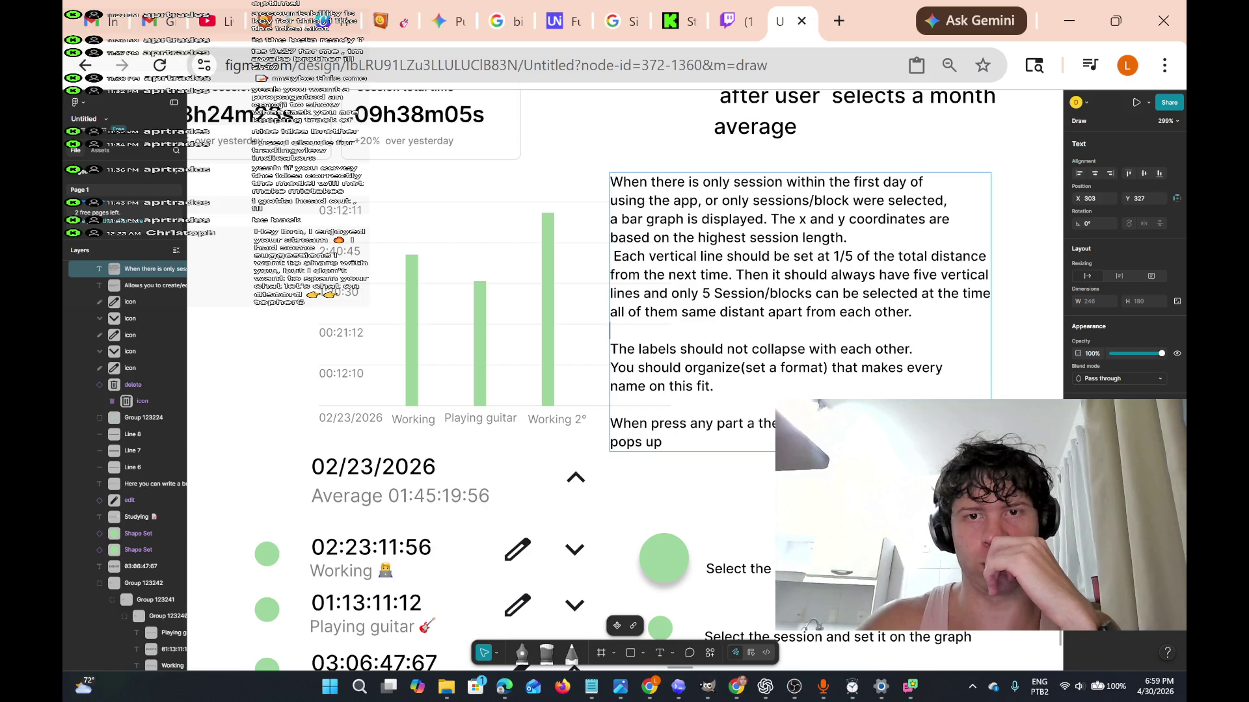
pyautogui.press('BackSpace')
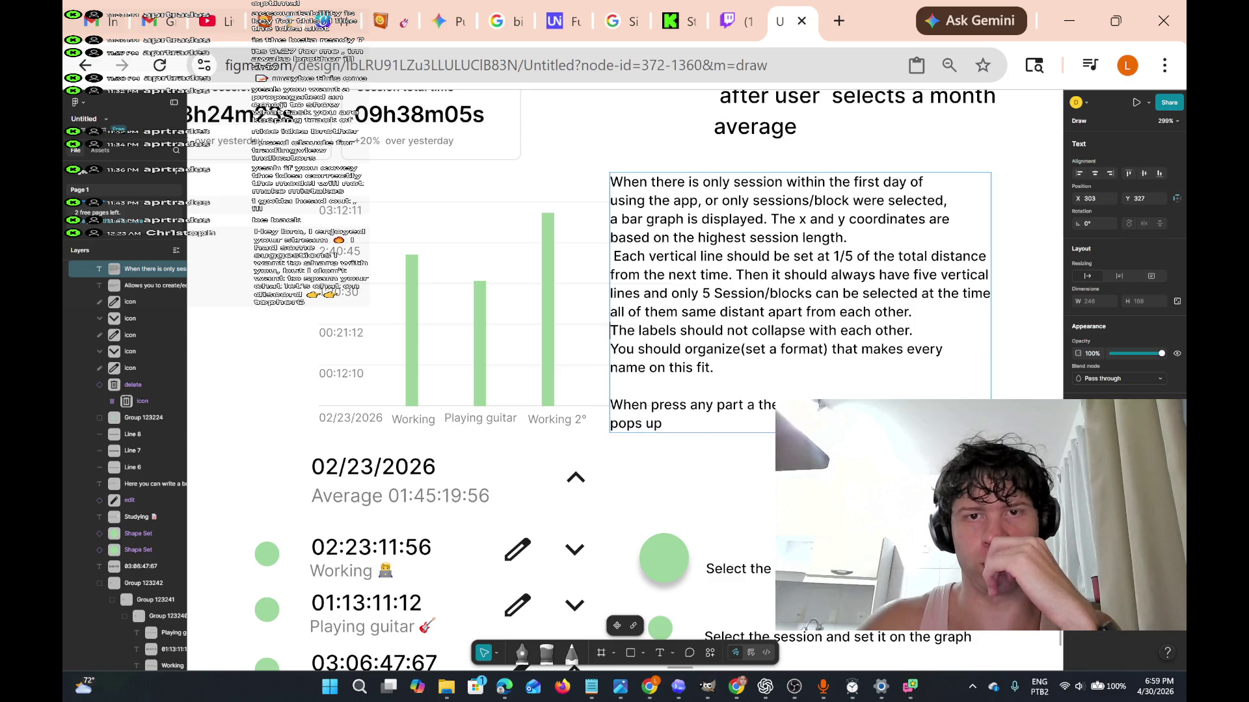
pyautogui.press('Return')
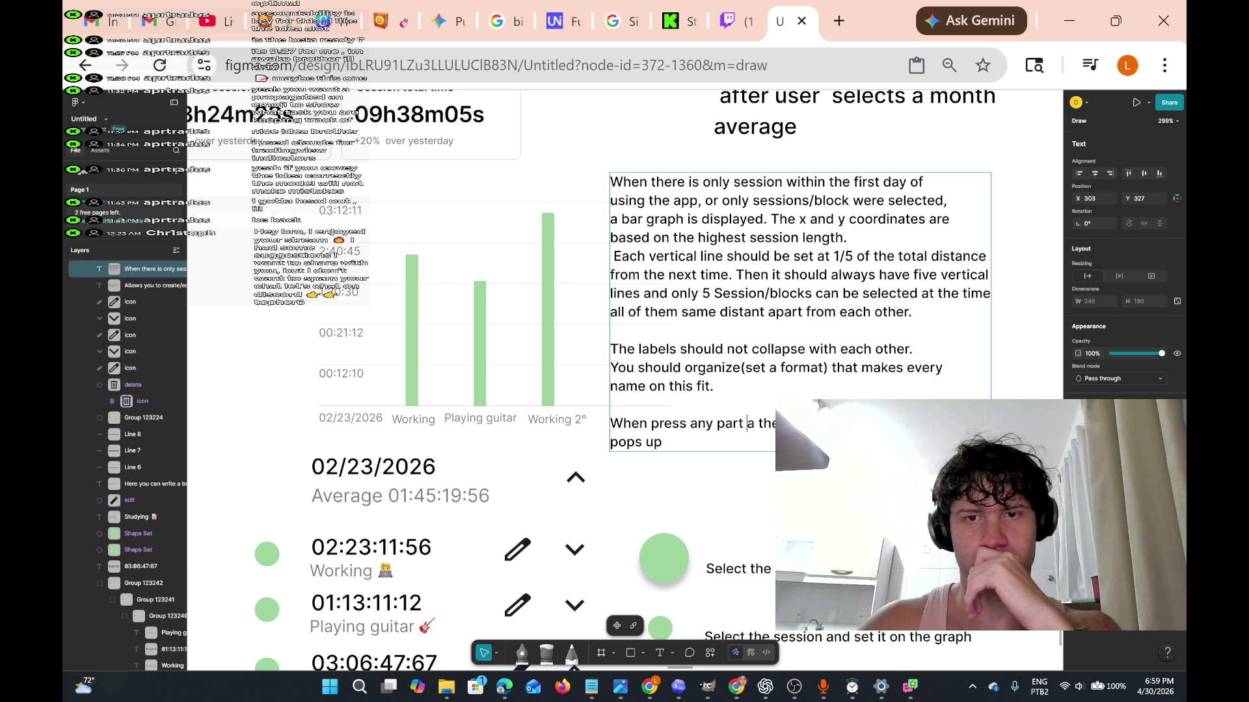
# Correct the text to read 'part of' and type 'icompating how' in the annotation.
pyautogui.write('of')
pyautogui.press('Delete')
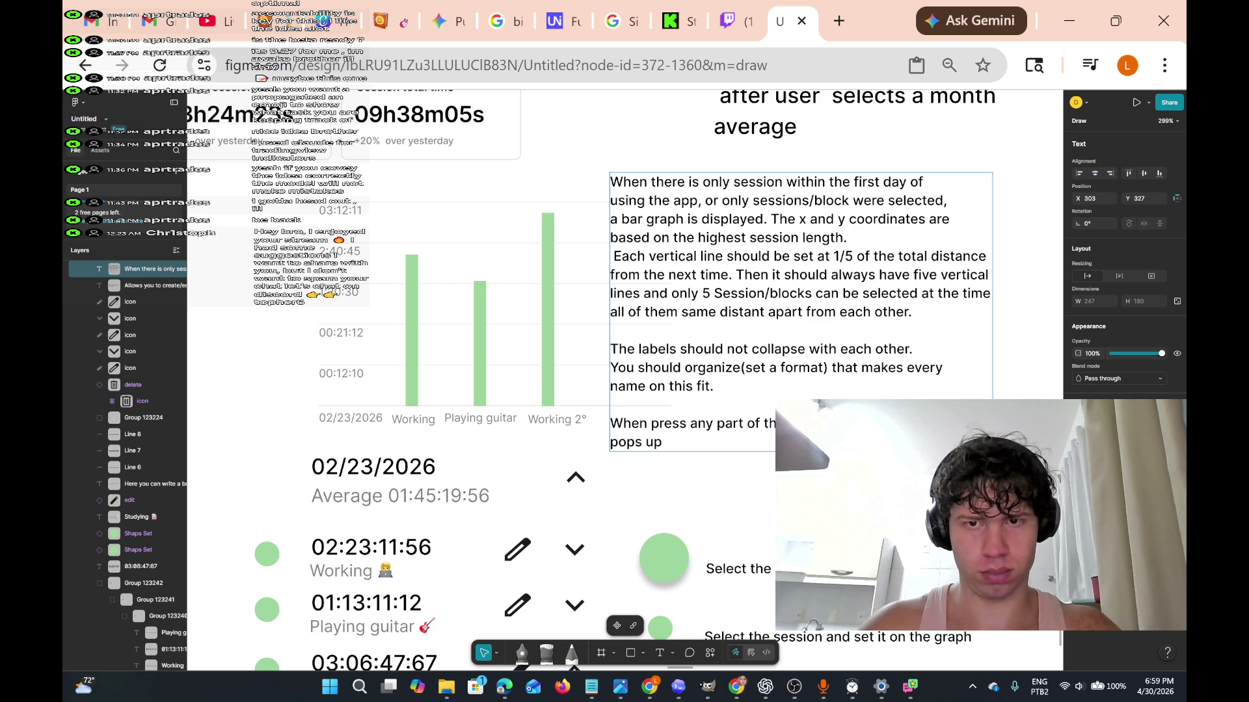
pyautogui.write('i')
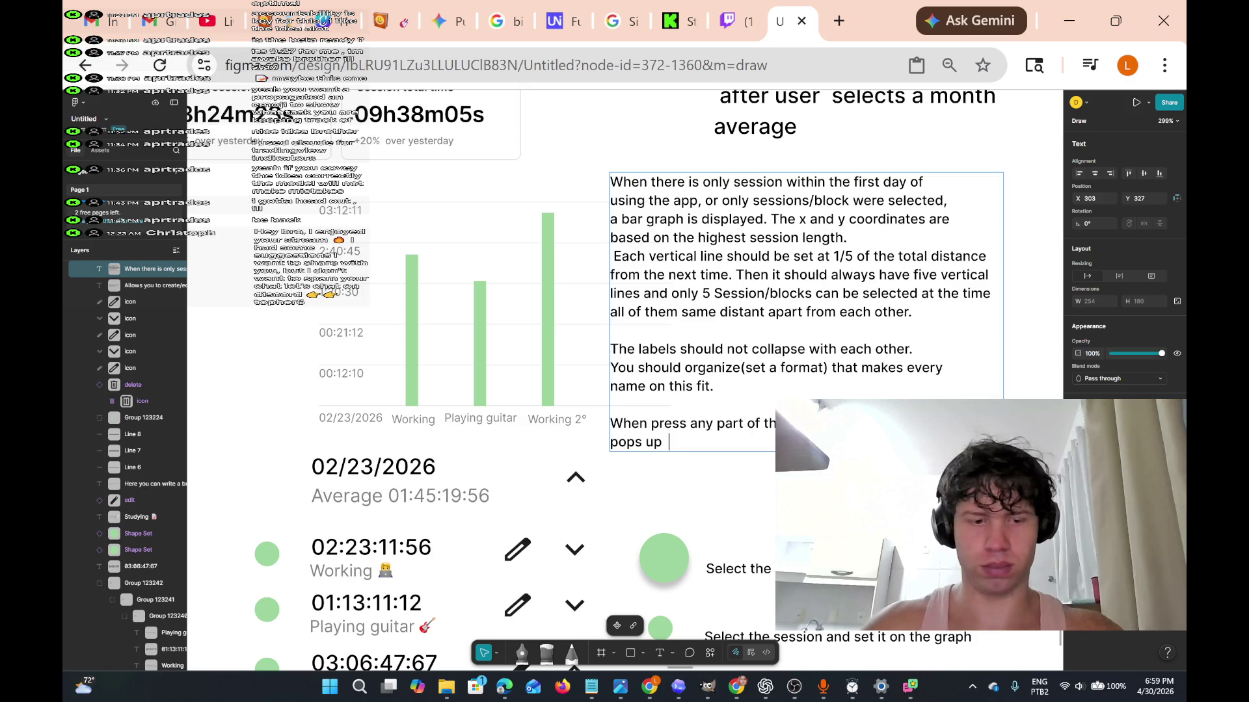
pyautogui.write('co')
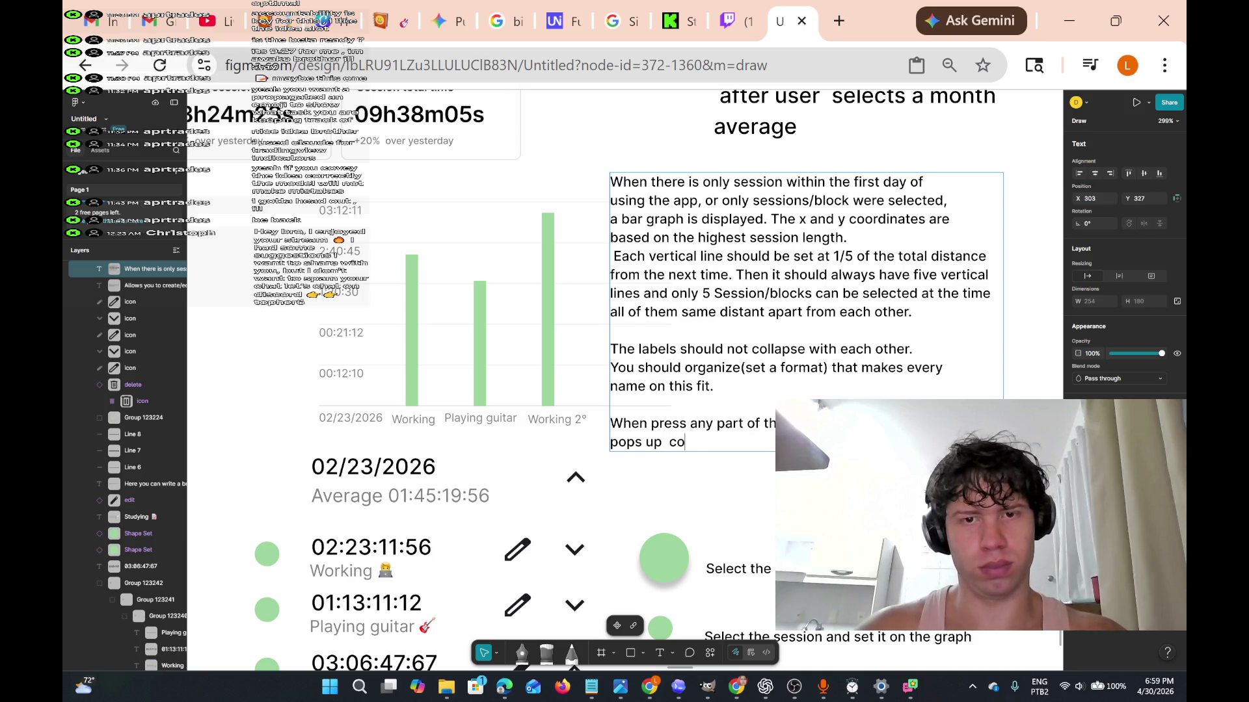
pyautogui.write('mpating how l')
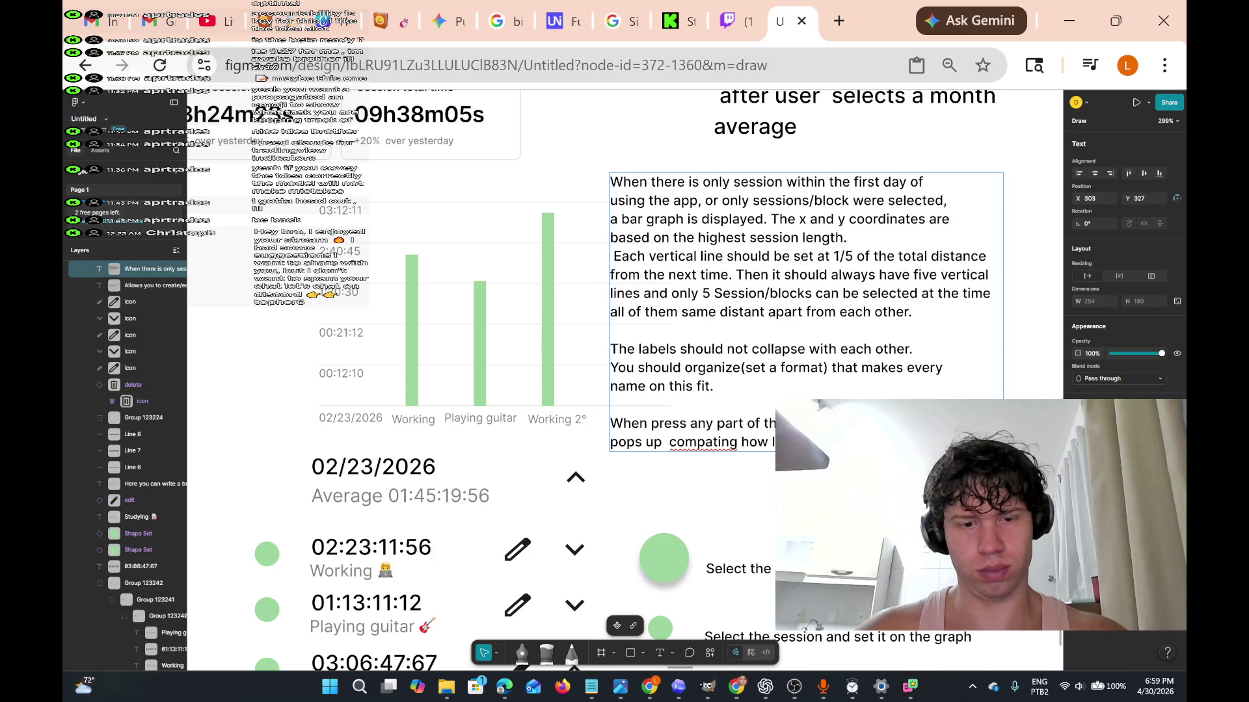
# Type 'shorter sessions. Session' and change 'sessions' to 'session/block'.
pyautogui.write('sho')
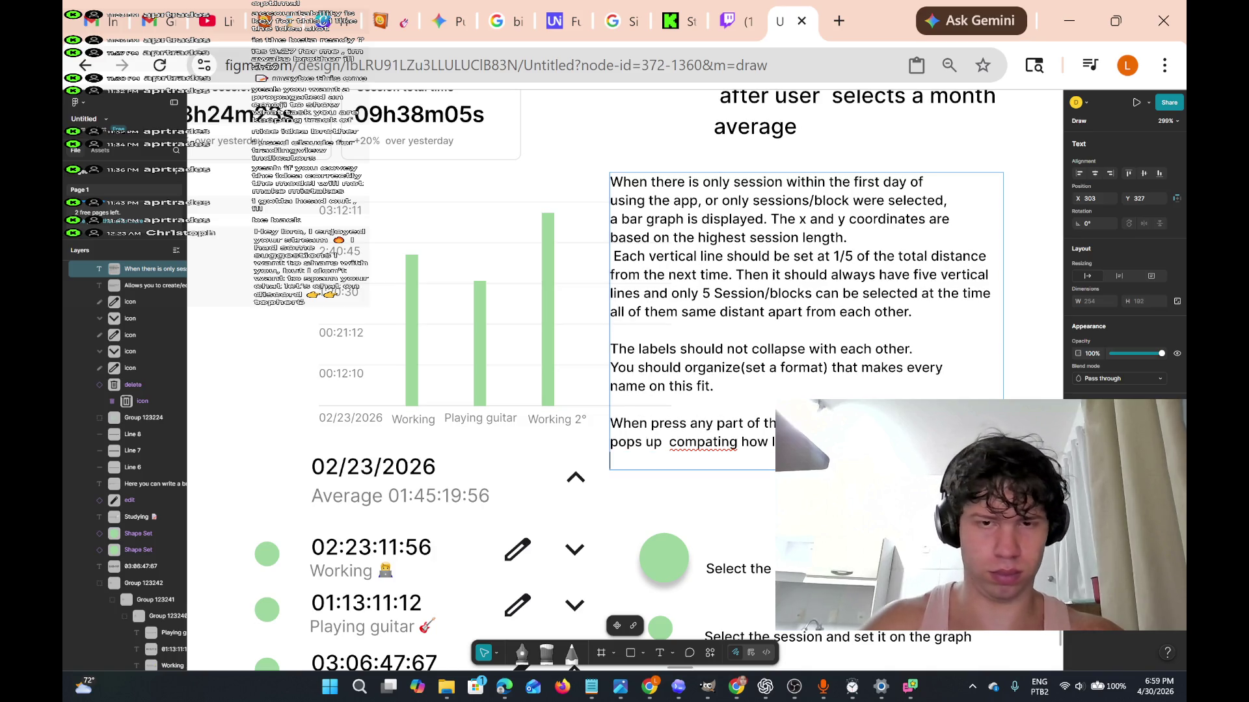
pyautogui.write('rt')
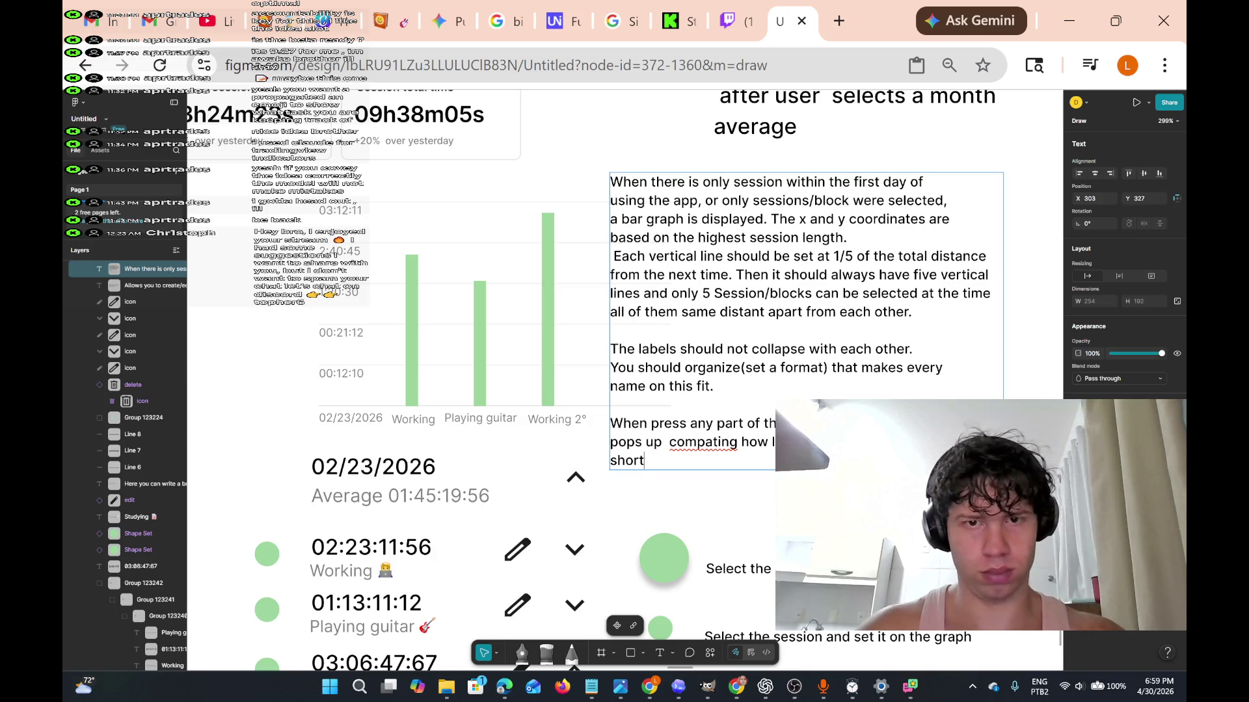
pyautogui.write('er sessions. Session')
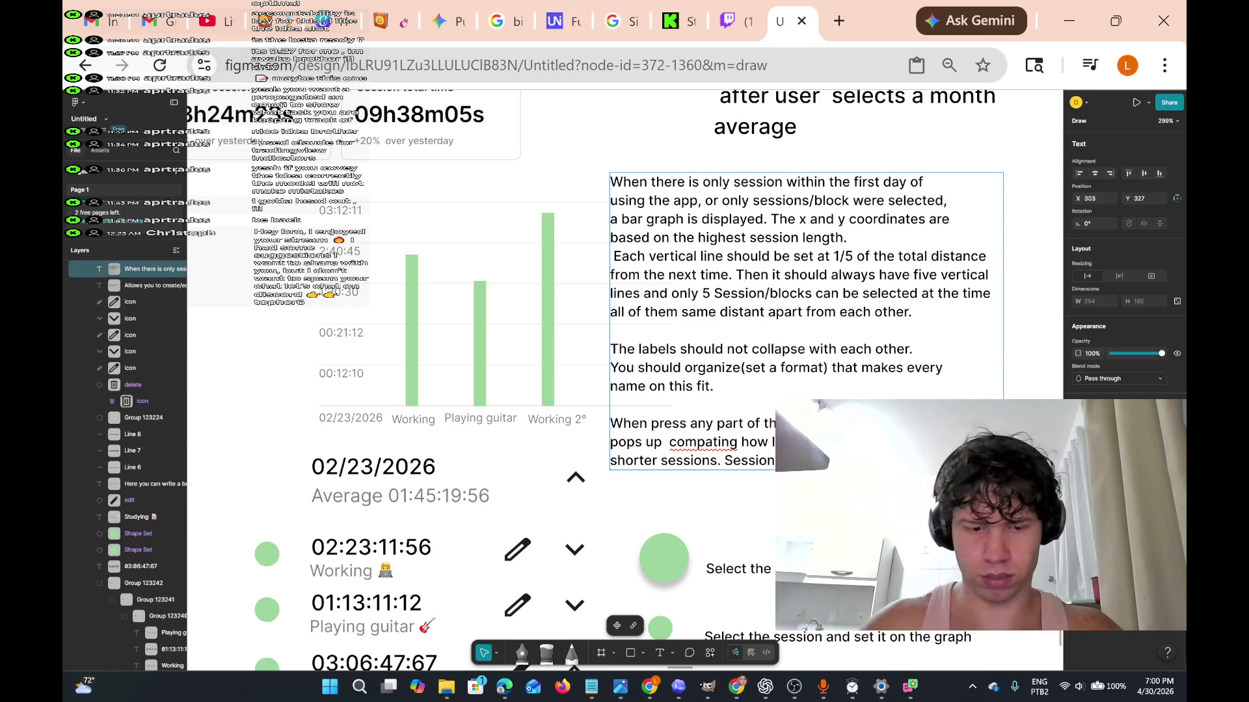
pyautogui.write('ses')
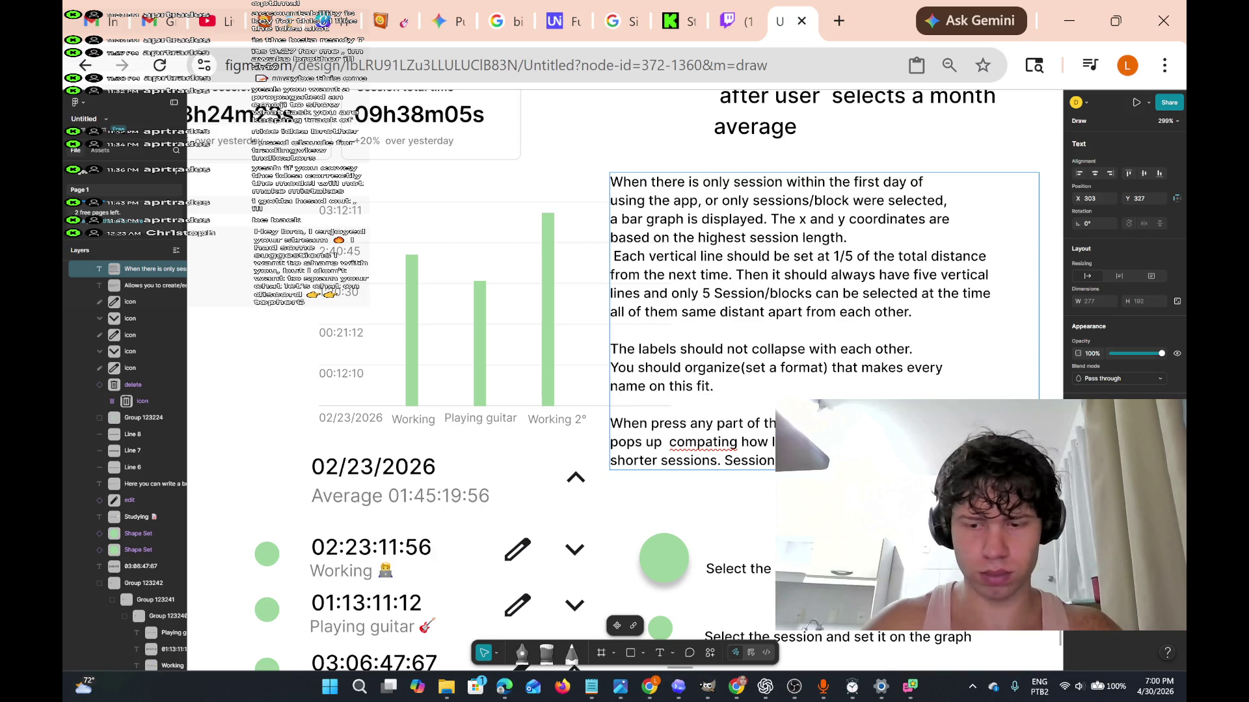
pyautogui.press('Return')
pyautogui.press('BackSpace')
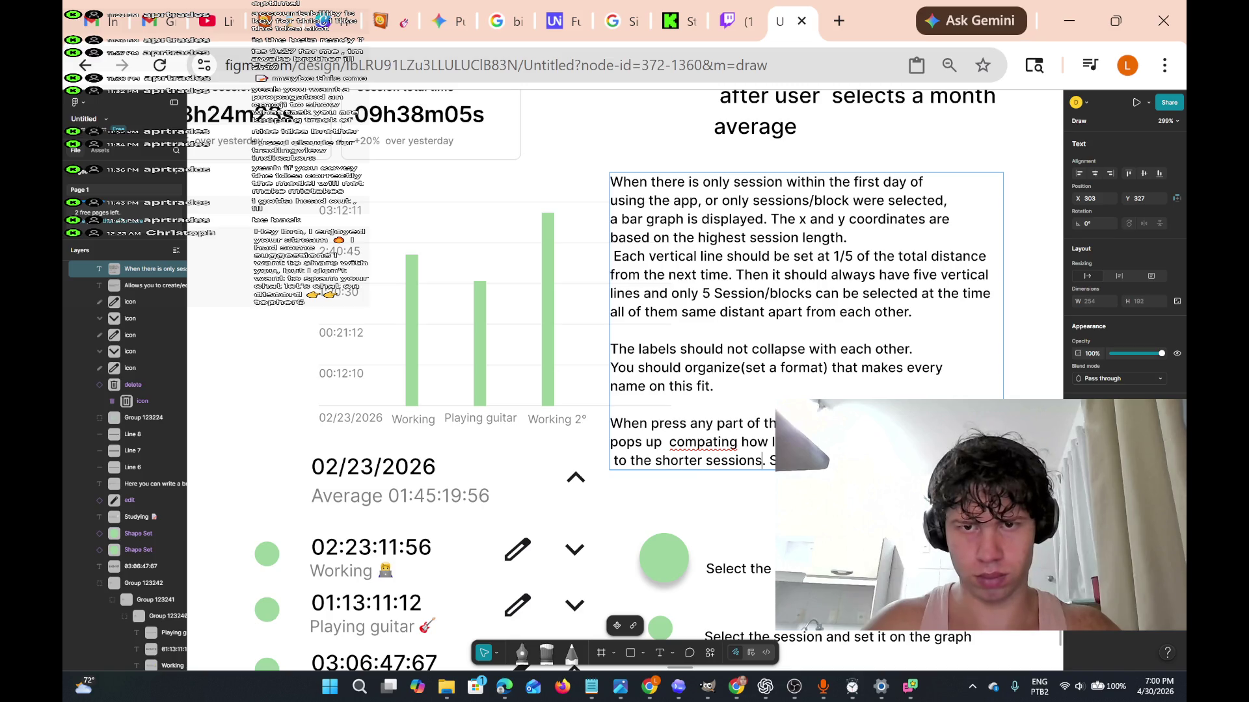
pyautogui.press('BackSpace')
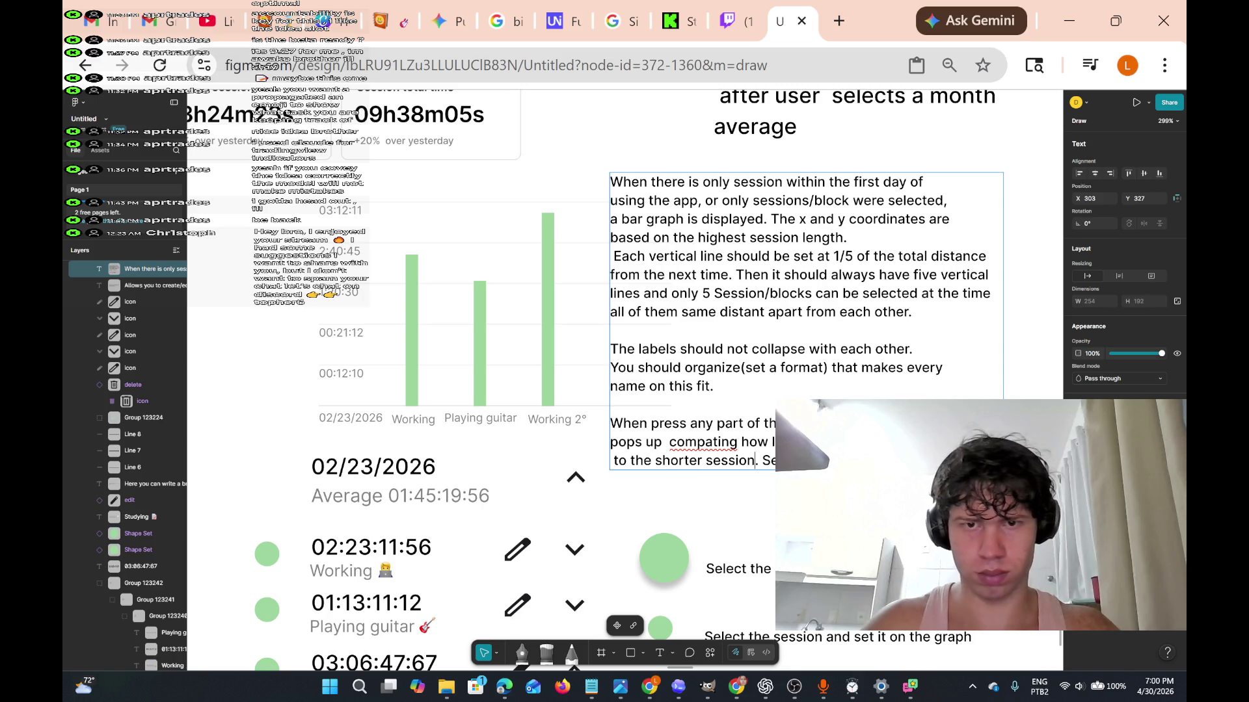
pyautogui.write('block')
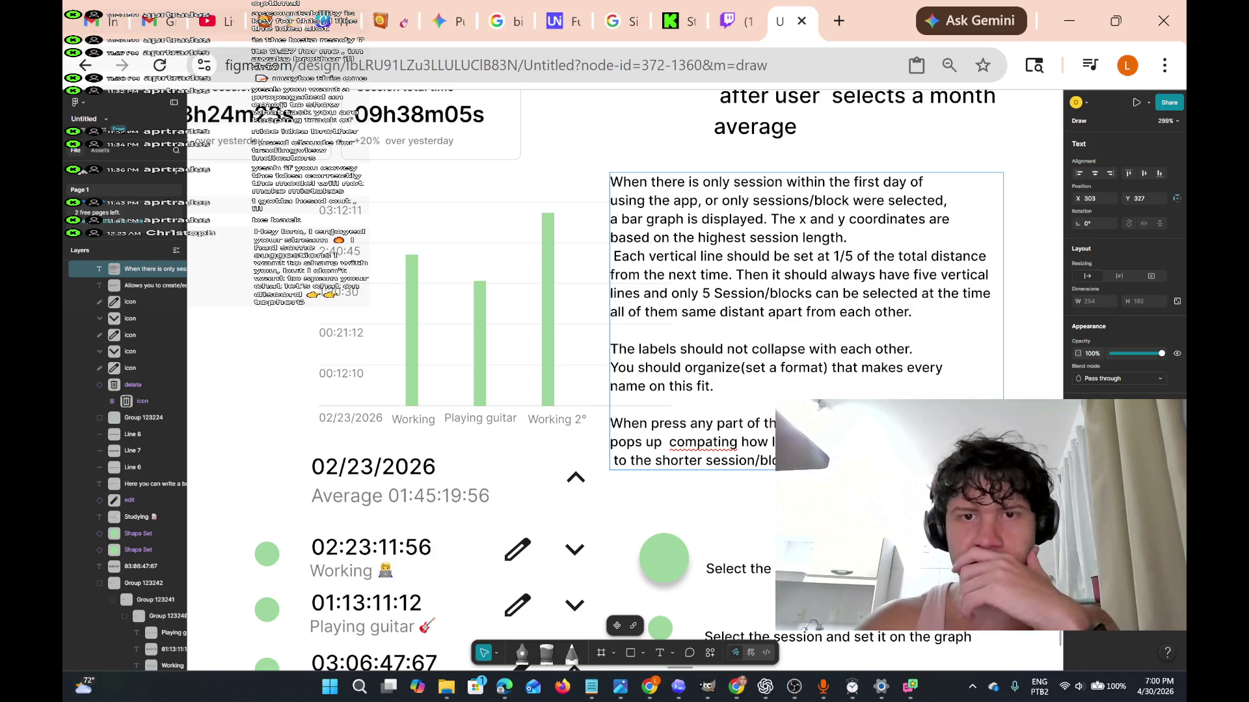
# Move through the labels, spacing and Session/blocks paragraphs to review the wording.
pyautogui.click(610, 368)
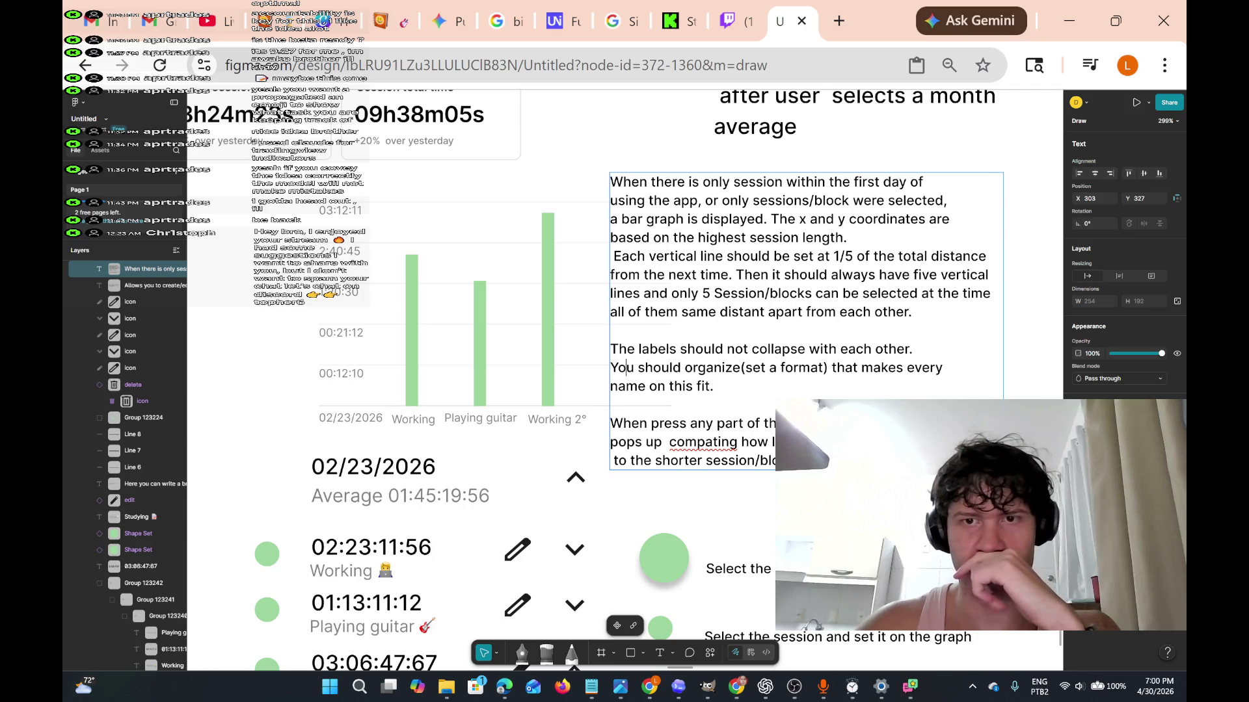
pyautogui.click(783, 368)
pyautogui.press('Up')
pyautogui.press('Up')
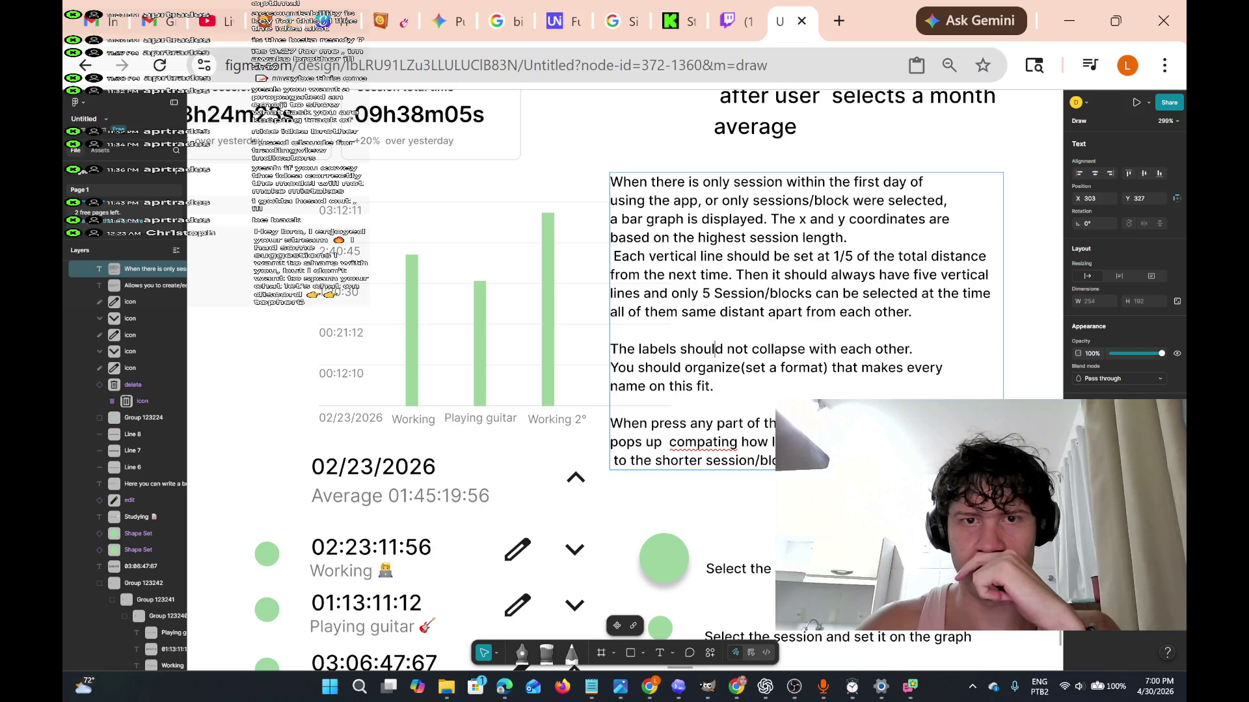
pyautogui.press('Up')
pyautogui.press('Up')
pyautogui.press('Up')
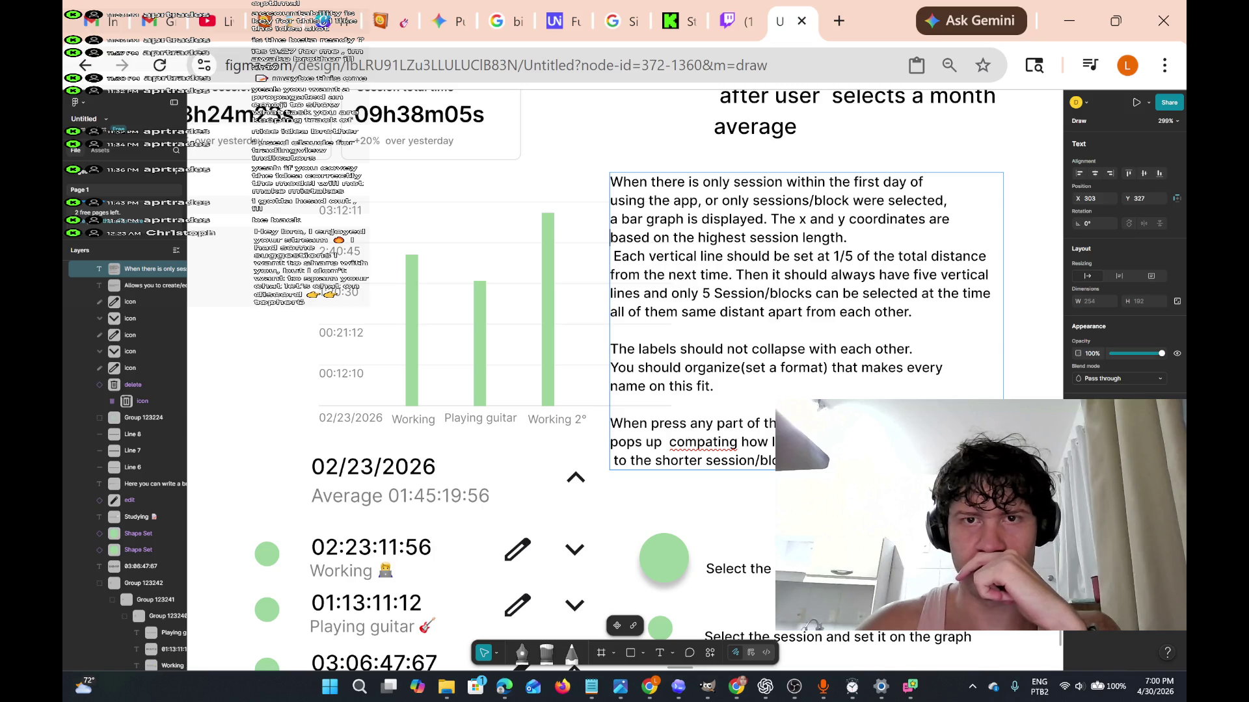
pyautogui.click(708, 275)
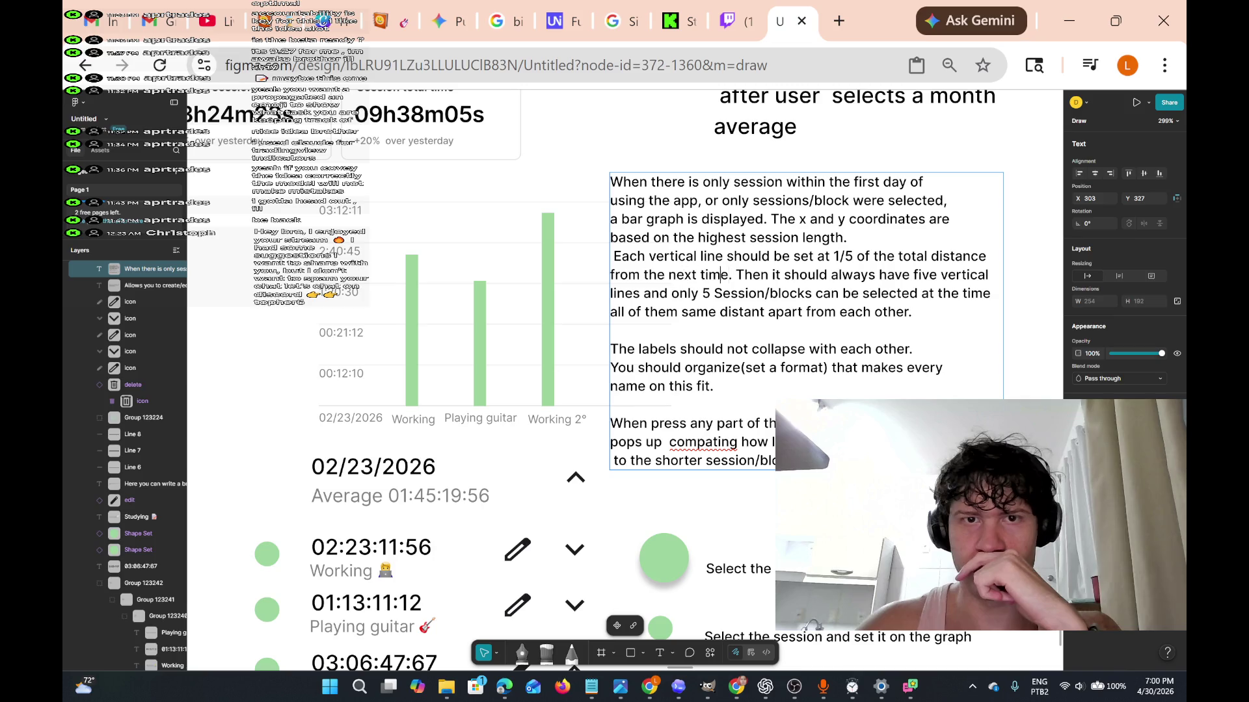
pyautogui.click(790, 293)
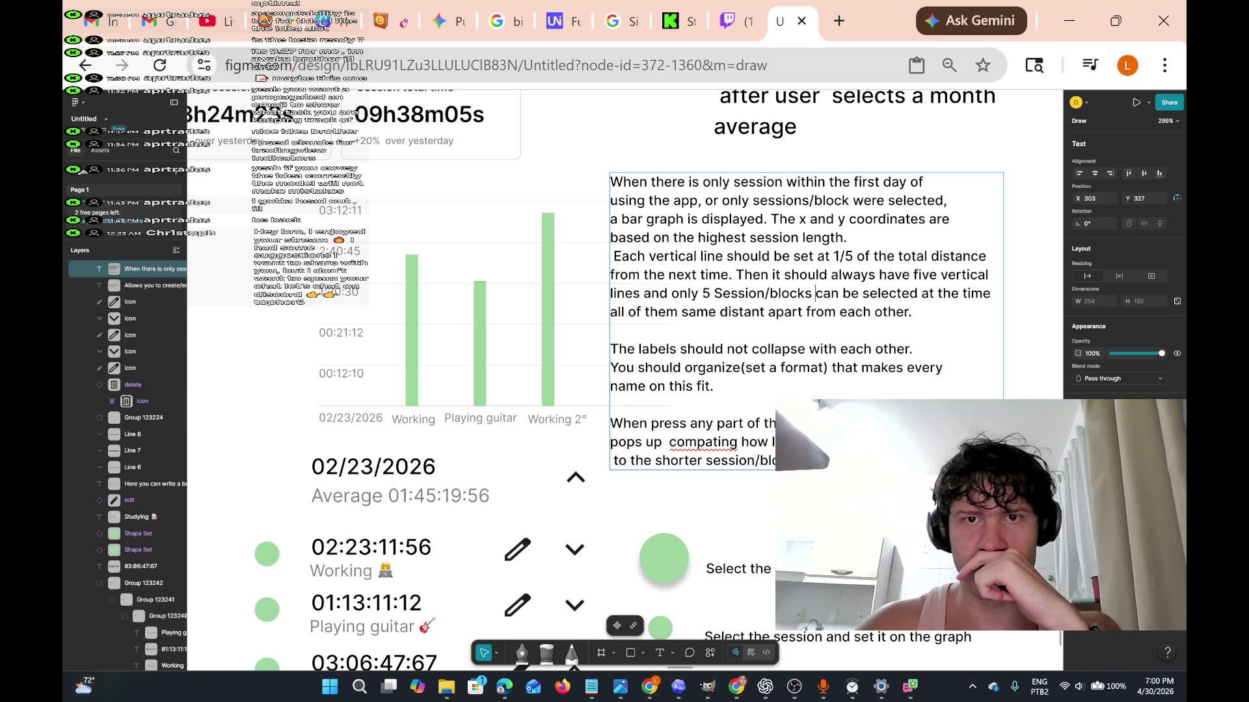
pyautogui.press('Right')
pyautogui.press('Right')
pyautogui.press('Right')
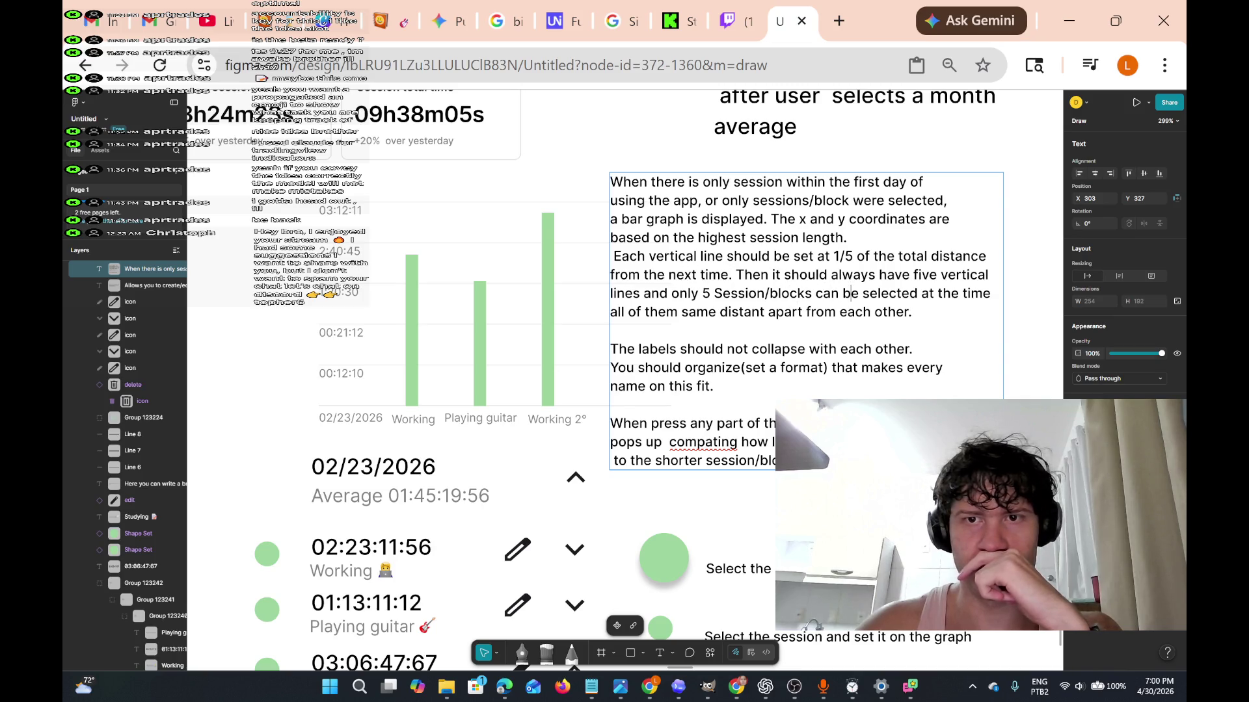
pyautogui.press('Down')
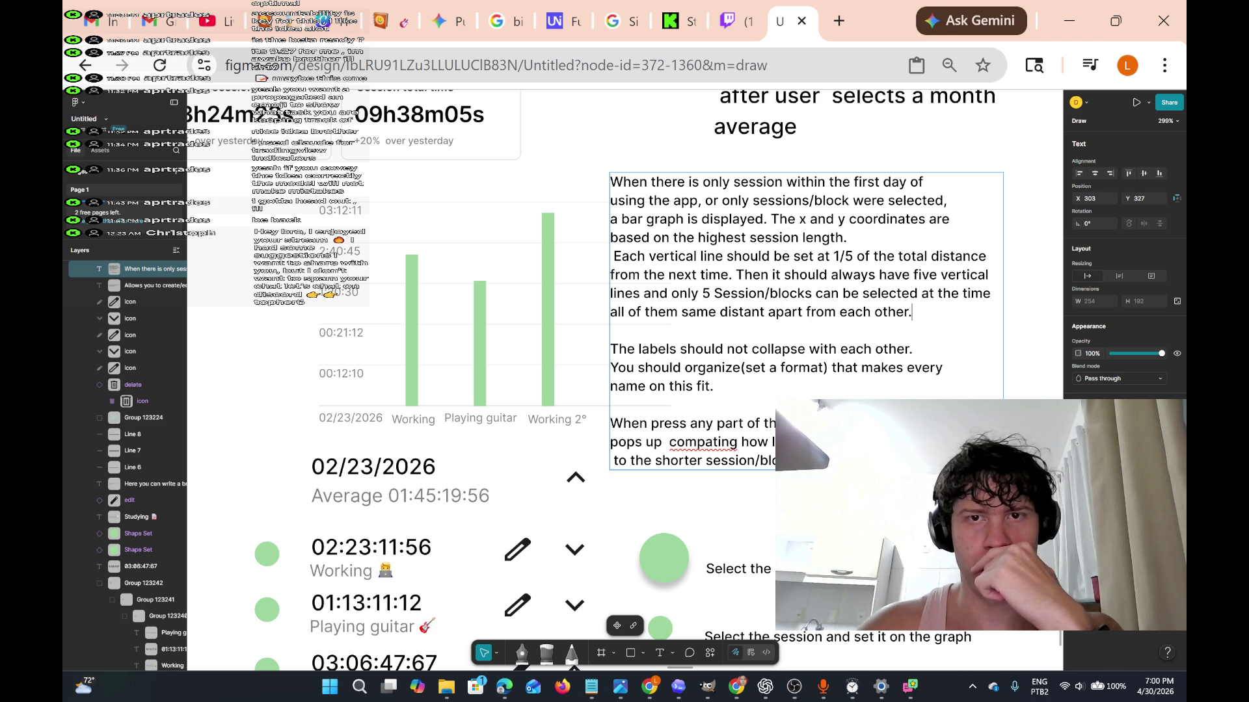
pyautogui.press('Up')
pyautogui.press('Up')
pyautogui.press('Up')
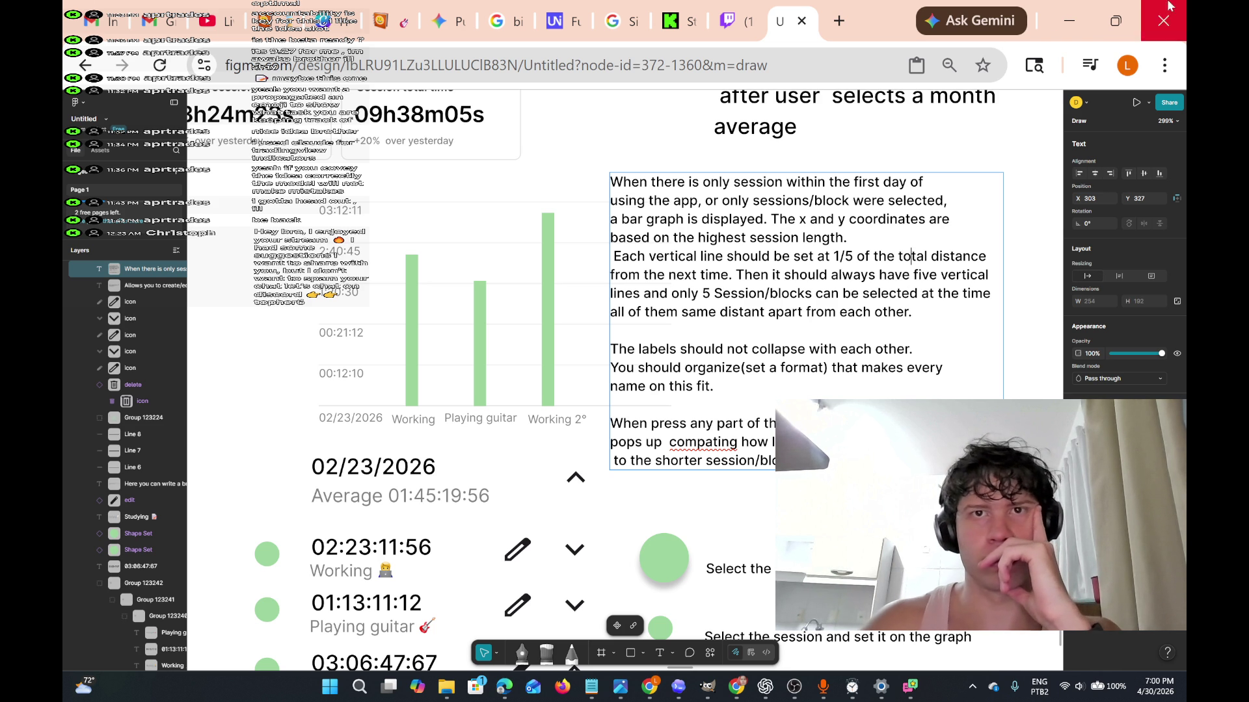
# Reload YouTube Studio's live-stream page so the stream preview shows the latest frame.
pyautogui.click(207, 22)
pyautogui.scroll(-3, 555, 496)
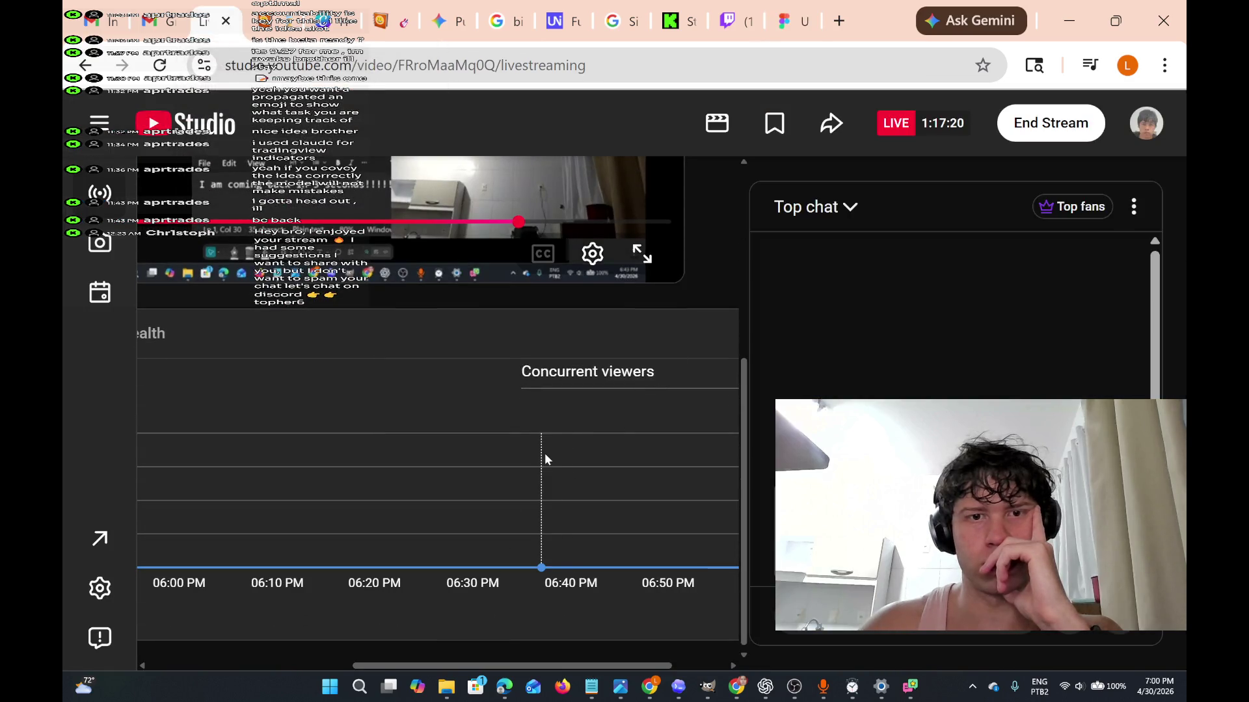
pyautogui.scroll(3, 427, 371)
pyautogui.scroll(2, 325, 523)
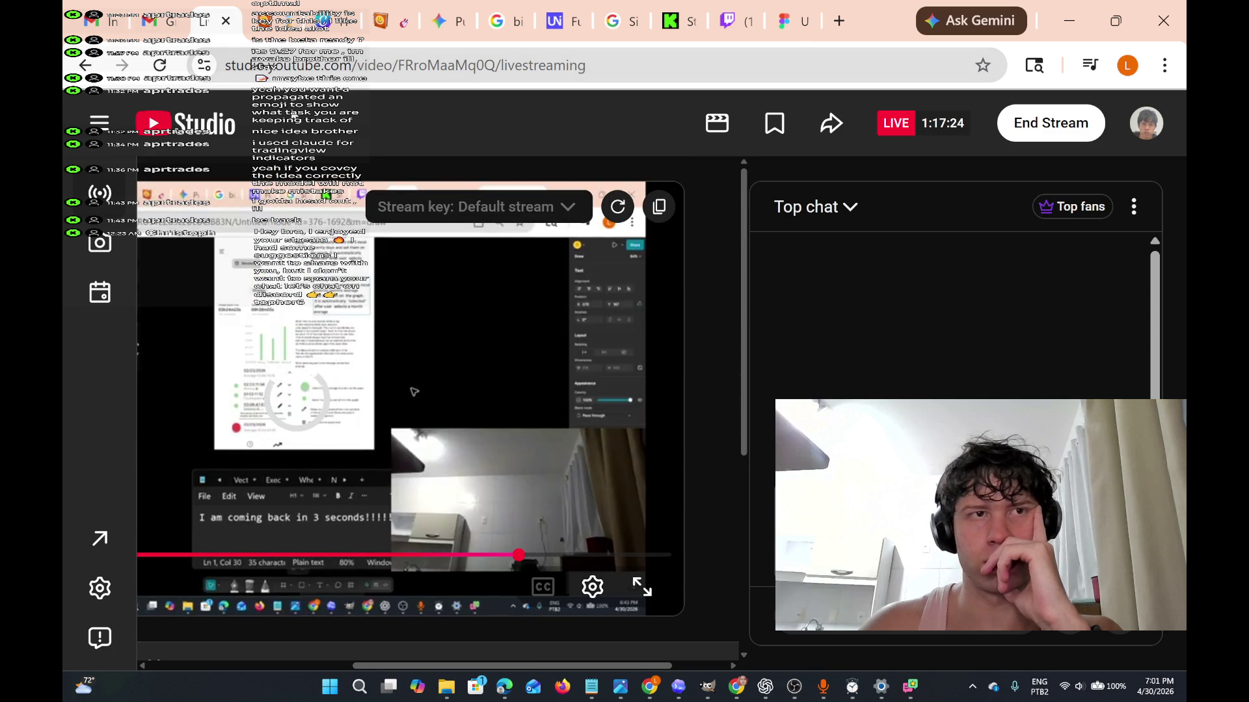
pyautogui.click(160, 65)
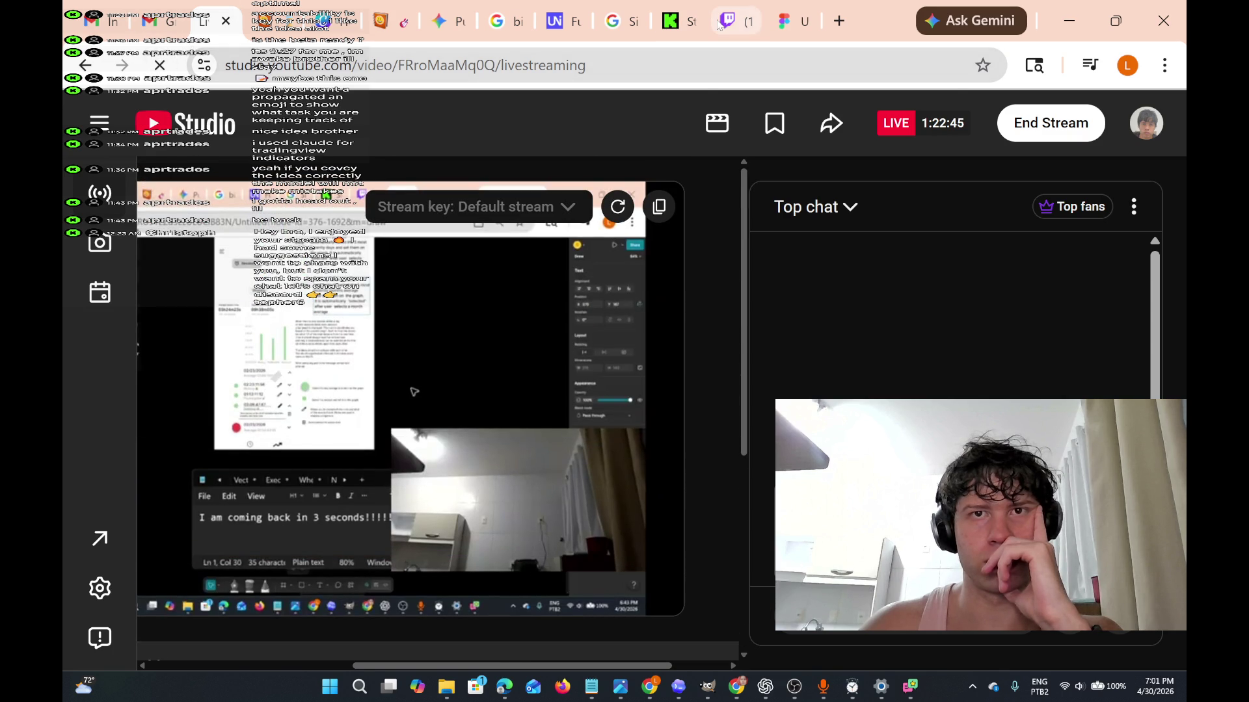
# Look over the Twitch channel page, opening and dismissing the stream's report options.
pyautogui.click(722, 22)
pyautogui.scroll(-3, 624, 390)
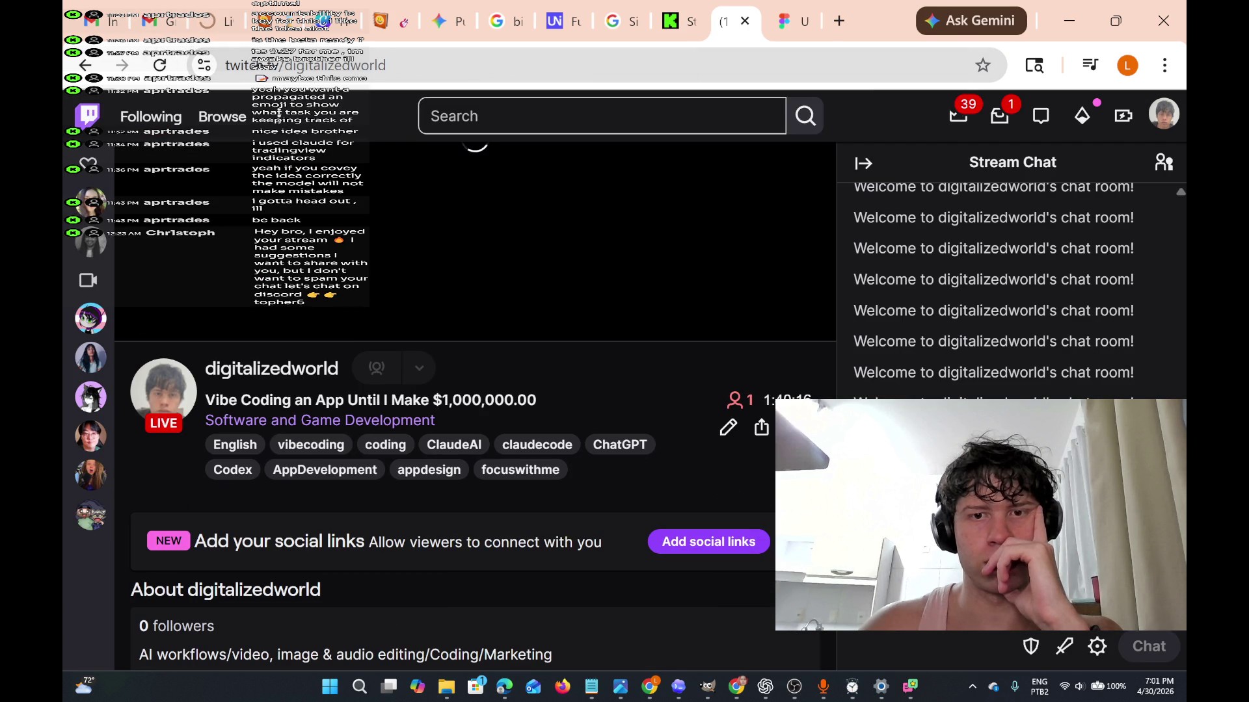
pyautogui.click(794, 427)
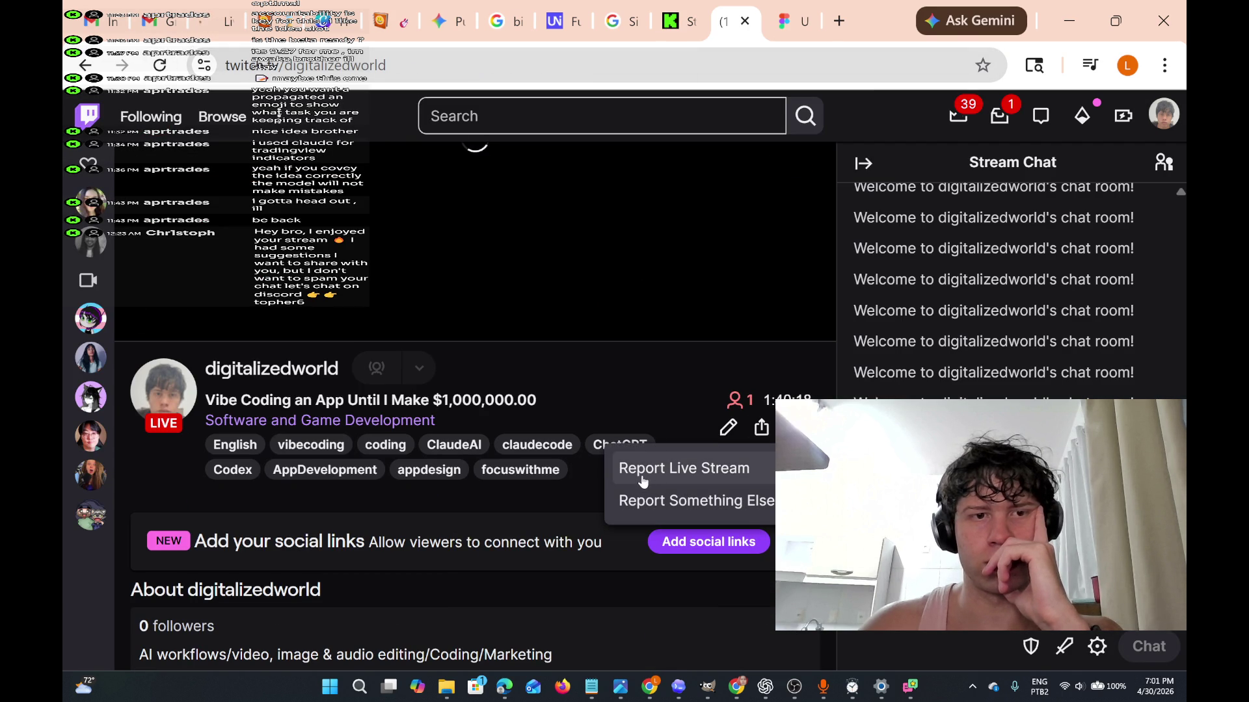
pyautogui.click(647, 375)
pyautogui.scroll(-3, 642, 438)
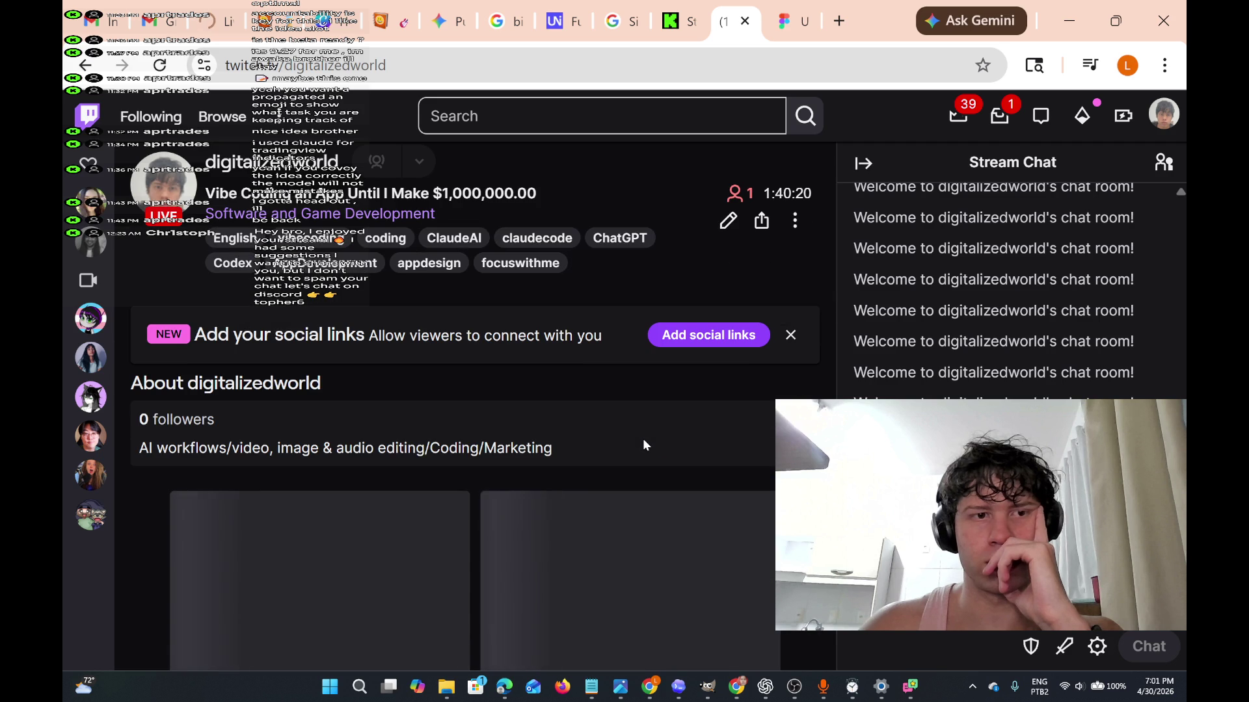
pyautogui.scroll(6, 622, 447)
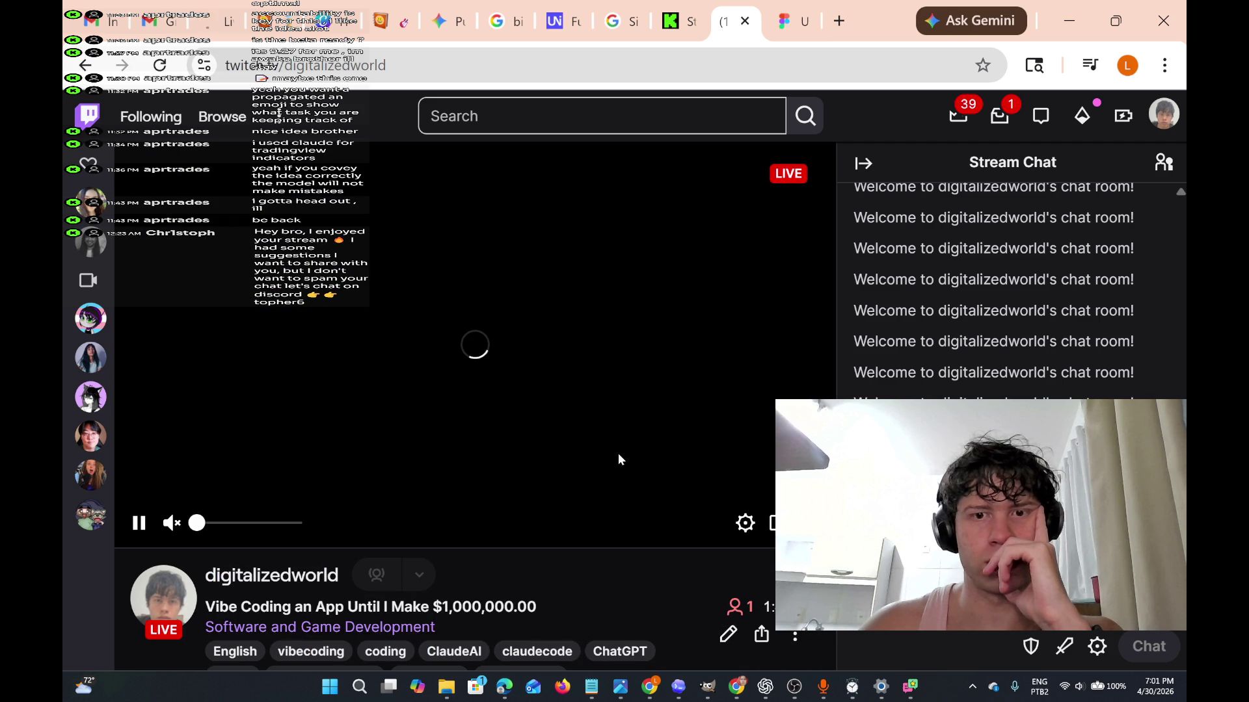
# Check the Kick stream dashboard and YouTube Studio, then return to the Figma file.
pyautogui.click(675, 33)
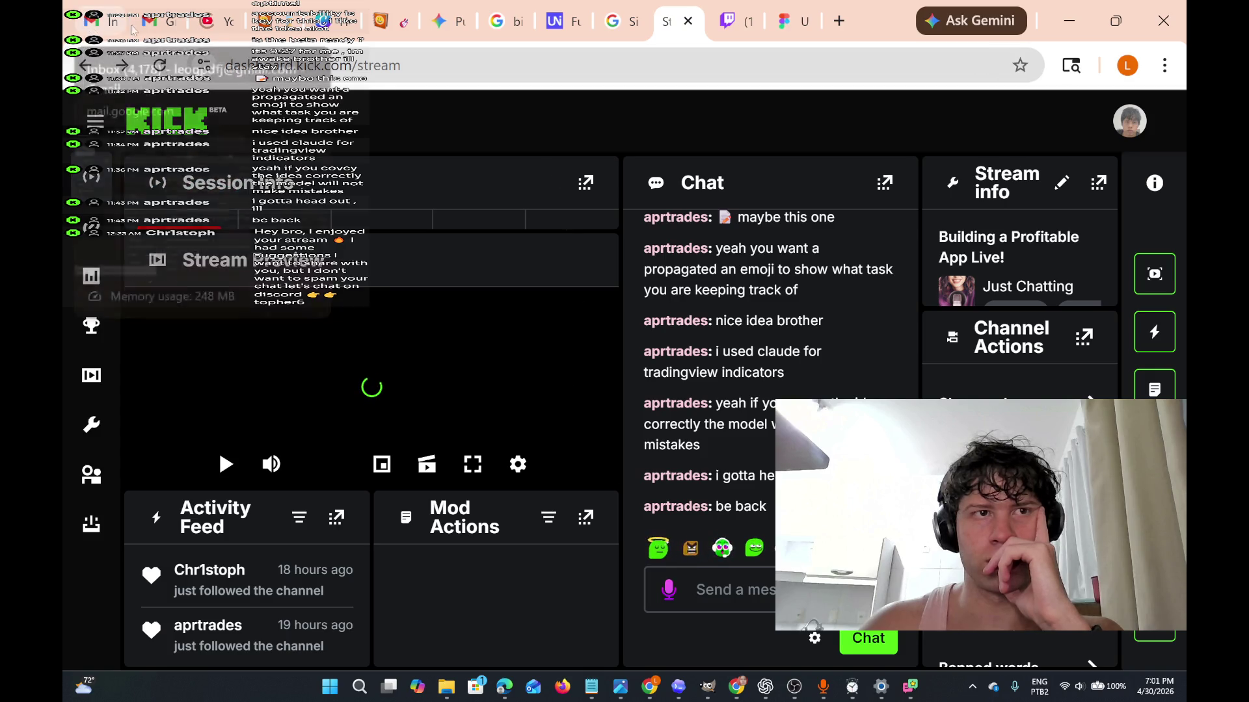
pyautogui.click(208, 21)
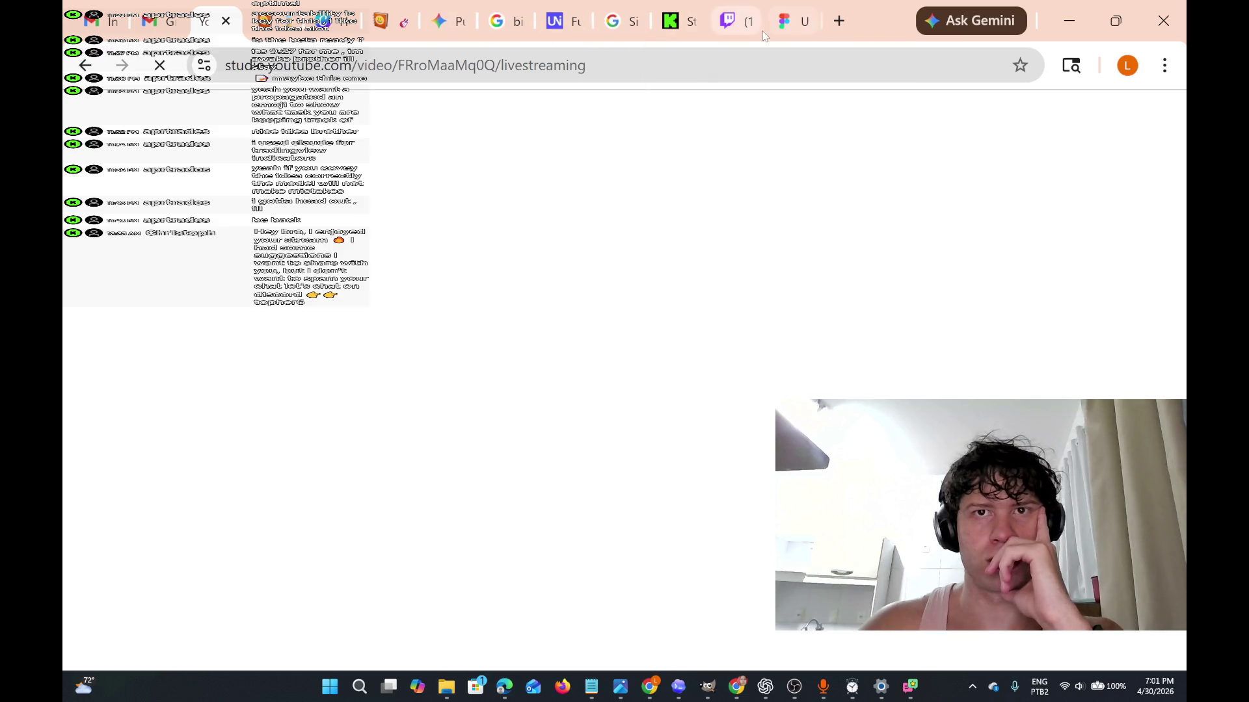
pyautogui.click(774, 26)
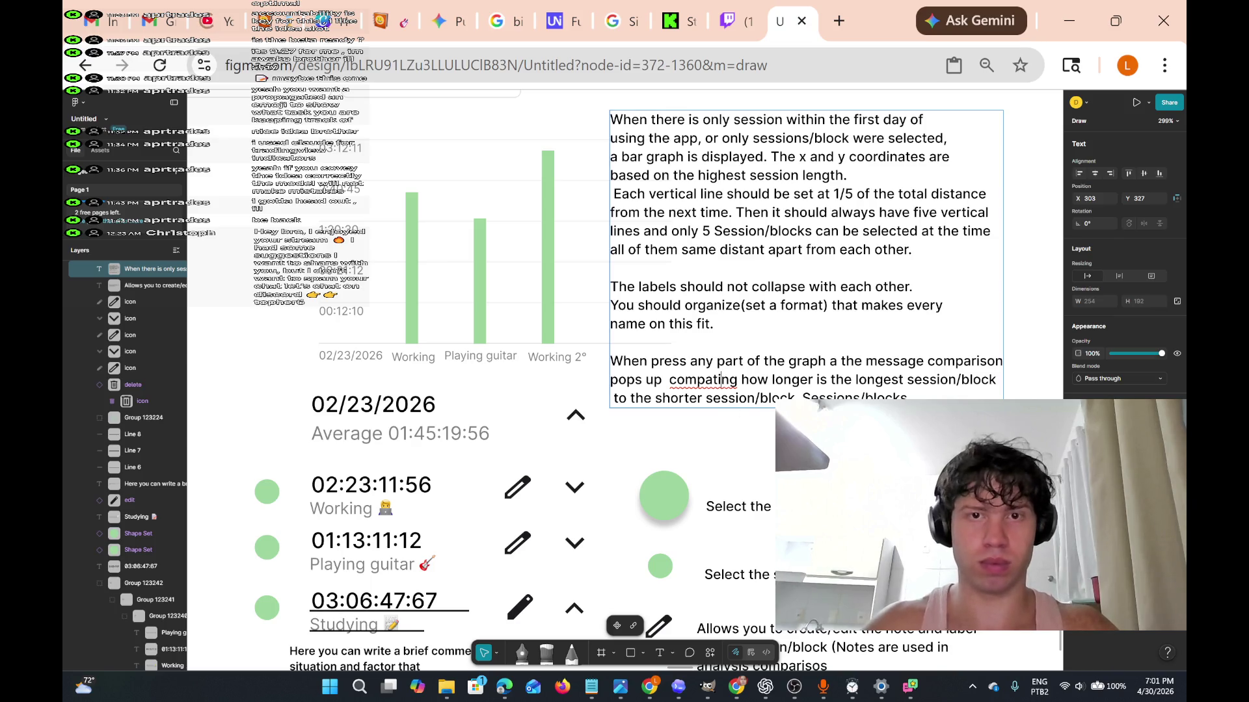
# Fix the misspelled word 'compating' in the bar-graph annotation.
pyautogui.click(718, 379)
pyautogui.press('BackSpace')
pyautogui.write('r')
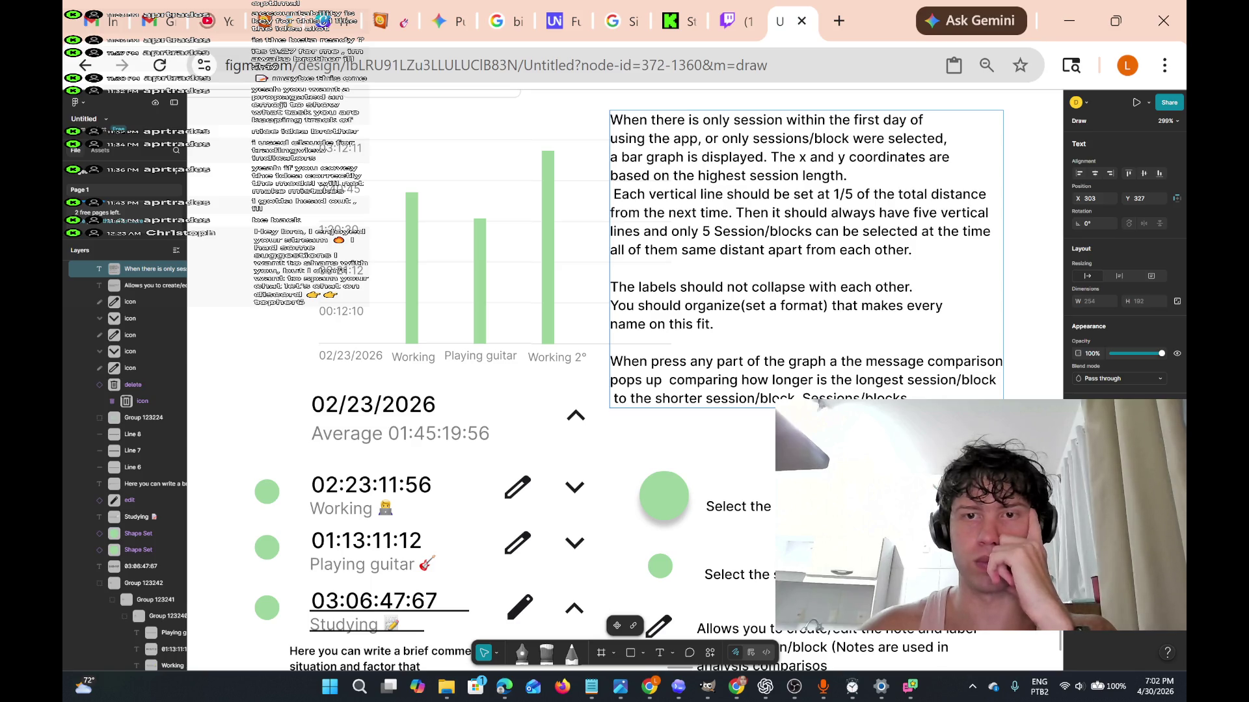
# Add 'can be of any' to the last sentence, with 'color week or day' on a new line.
pyautogui.write('can be of any')
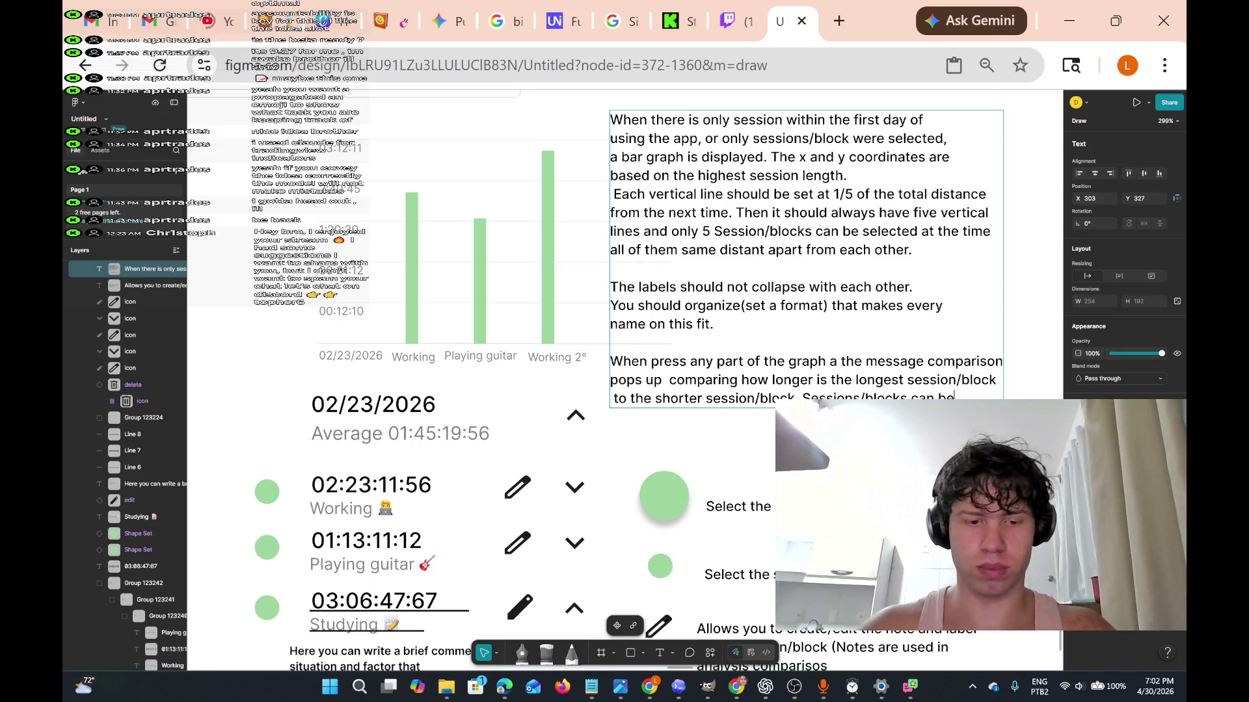
pyautogui.write(' color')
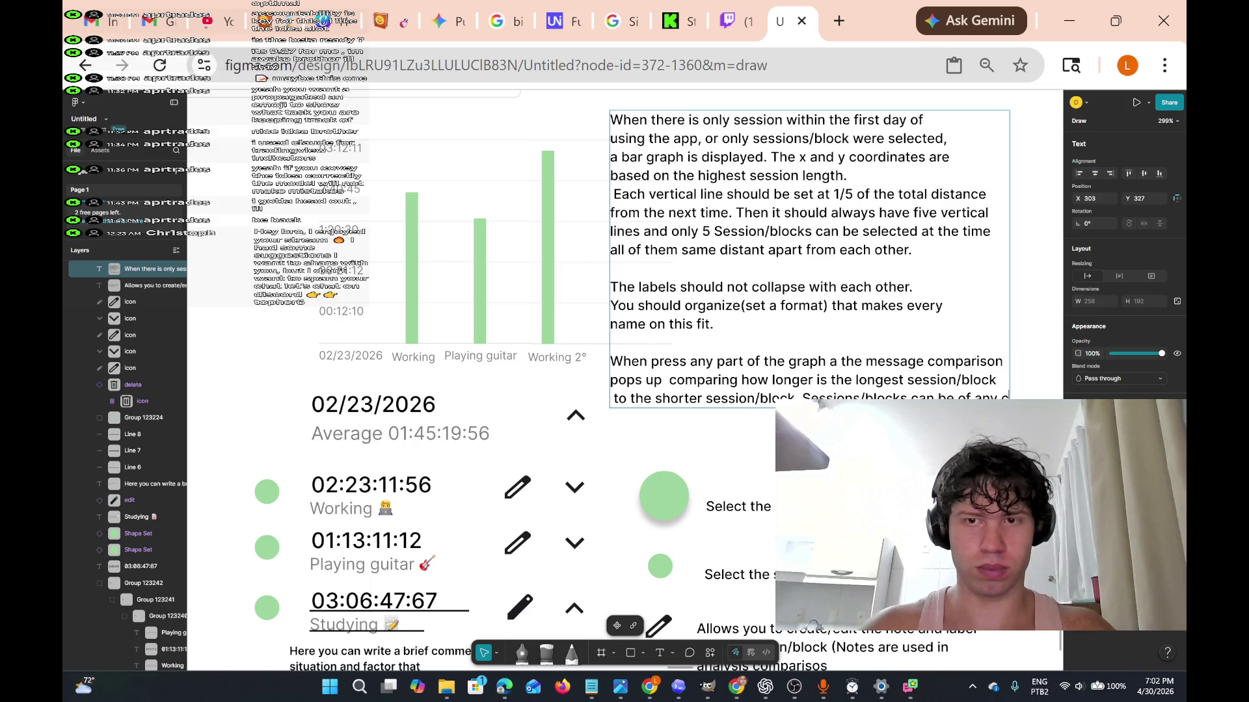
pyautogui.press('BackSpace')
pyautogui.press('BackSpace')
pyautogui.press('BackSpace')
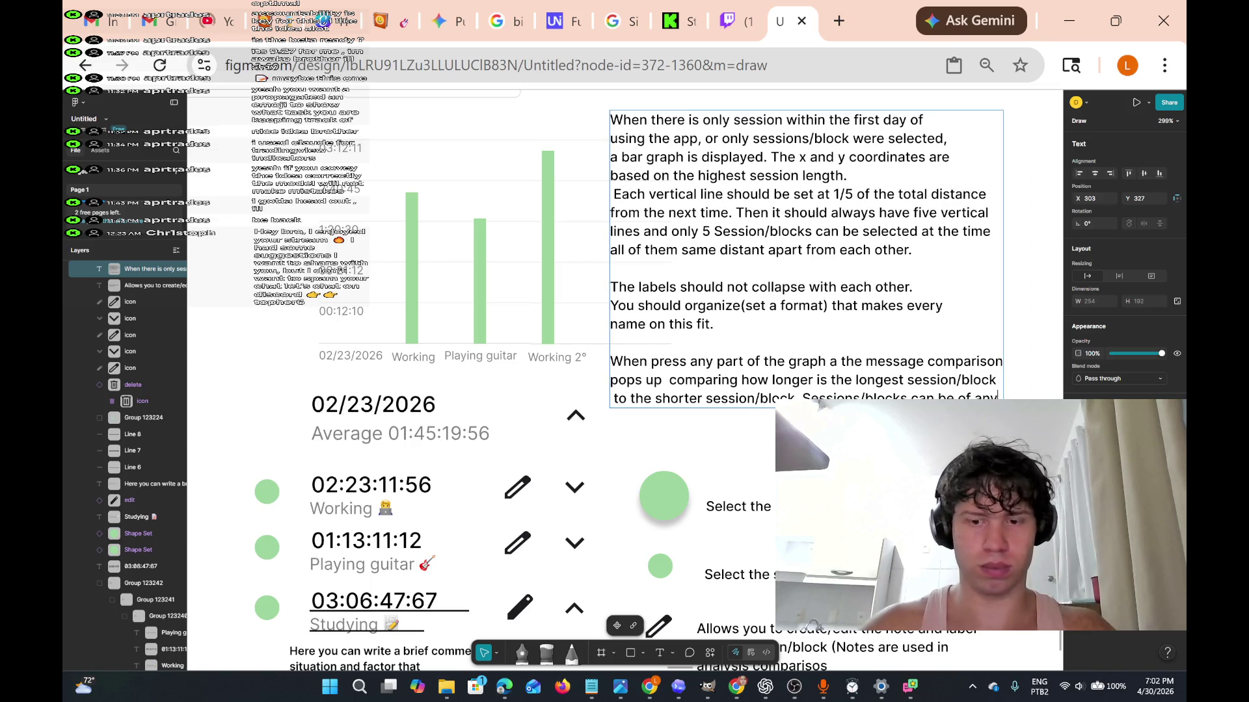
pyautogui.press('Return')
pyautogui.write('color')
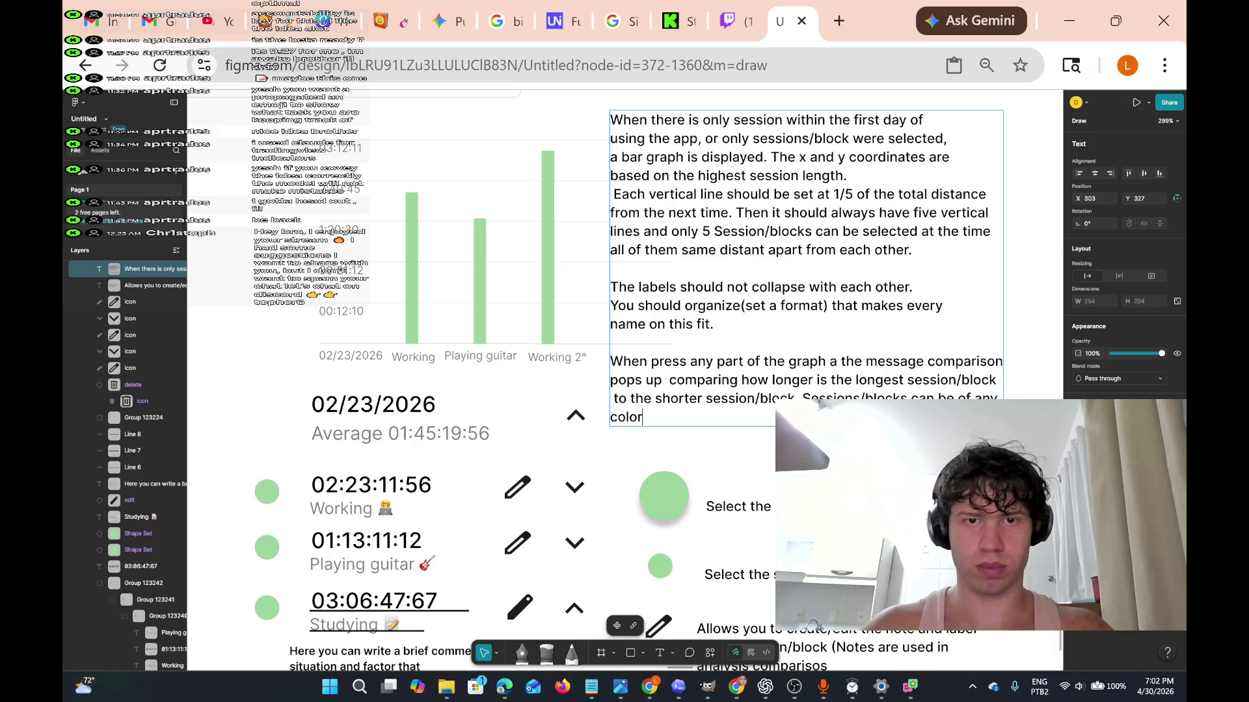
pyautogui.write(' week ')
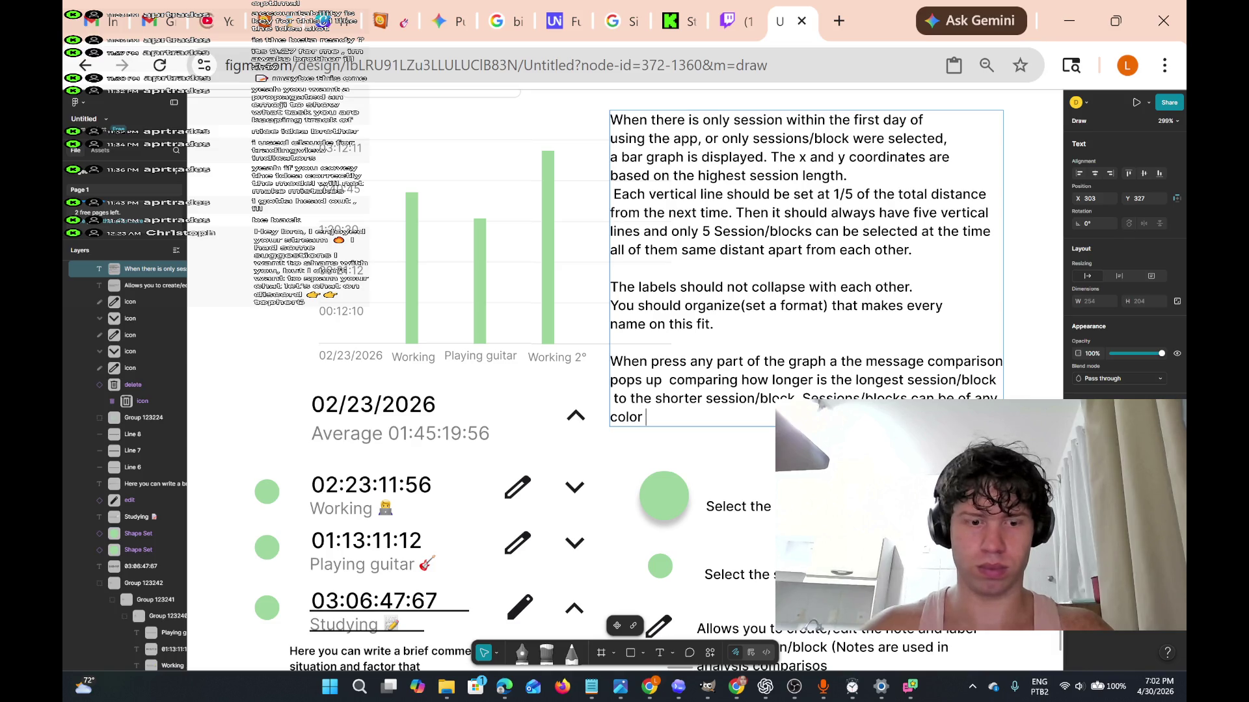
pyautogui.write('or day')
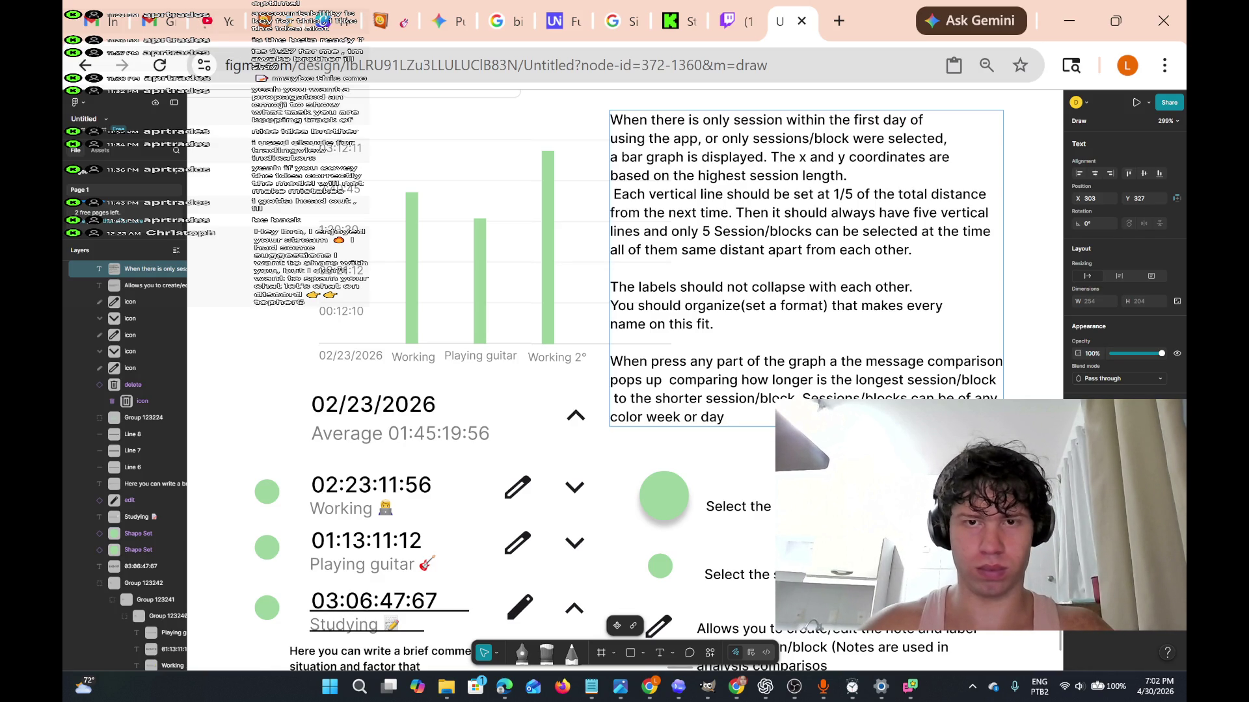
# Insert 'When selecting the' before 'Sessions' in the annotation's last sentence.
pyautogui.click(800, 398)
pyautogui.write('Web')
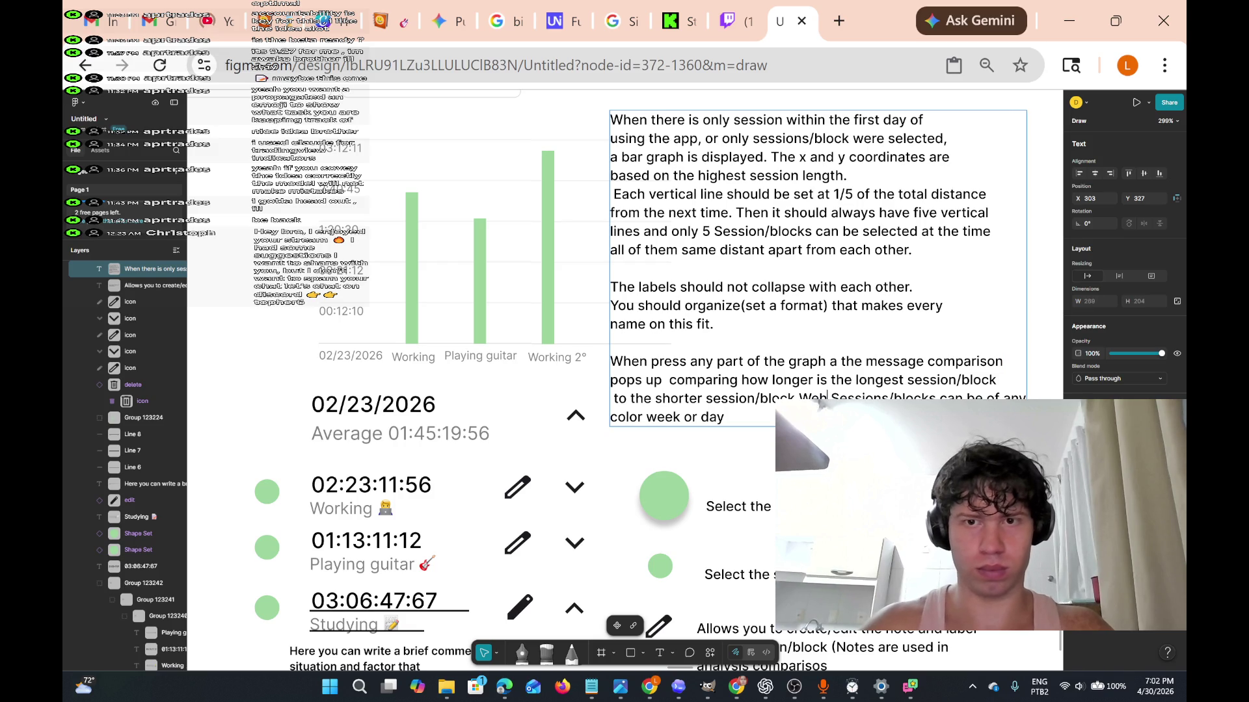
pyautogui.write('hen ')
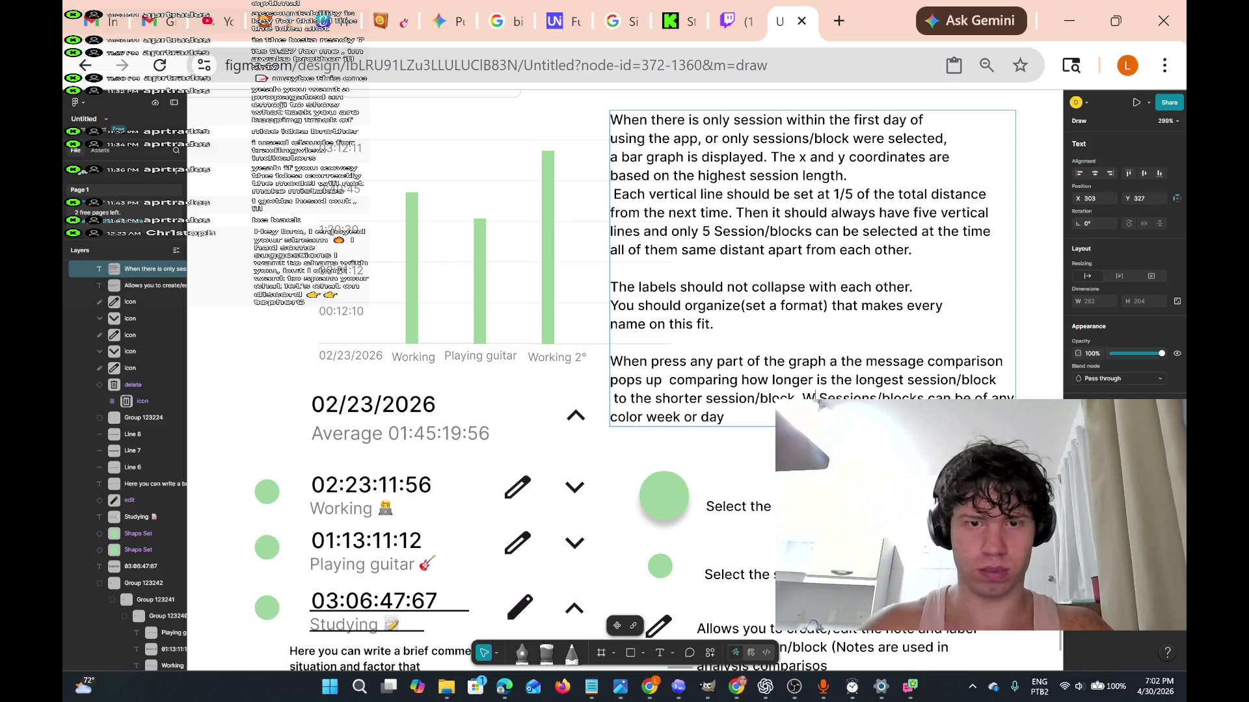
pyautogui.write('setting')
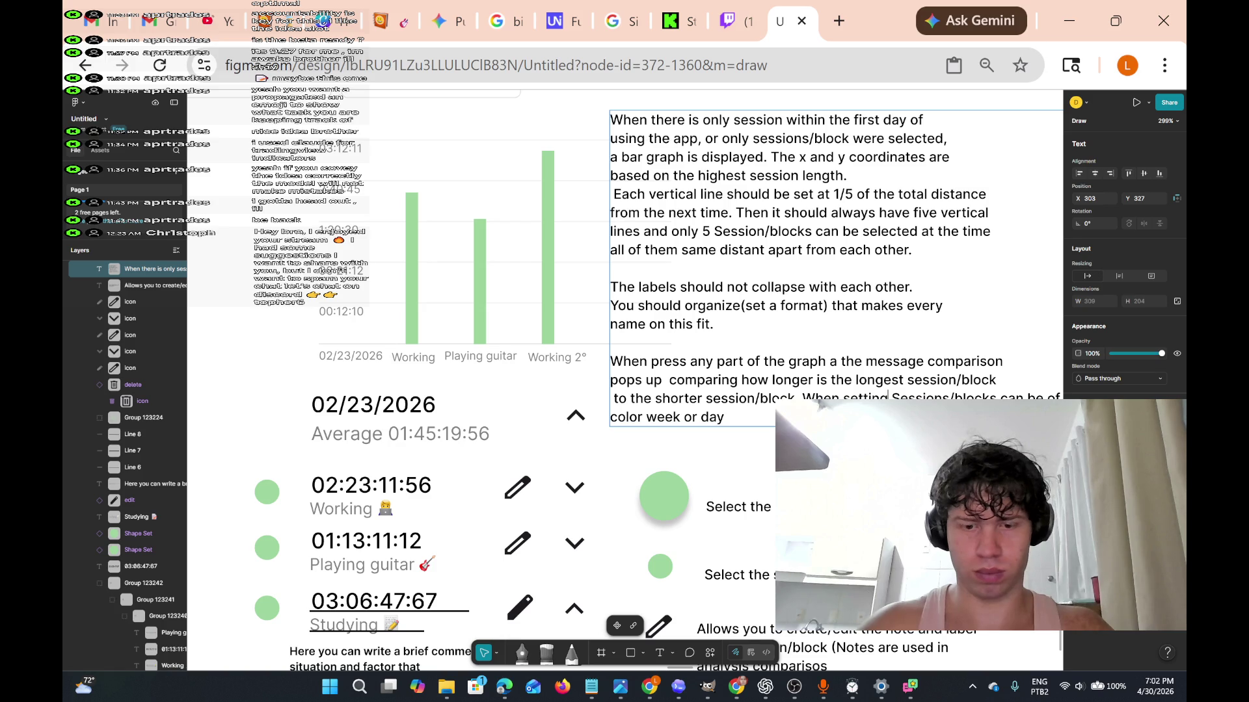
pyautogui.write(' up')
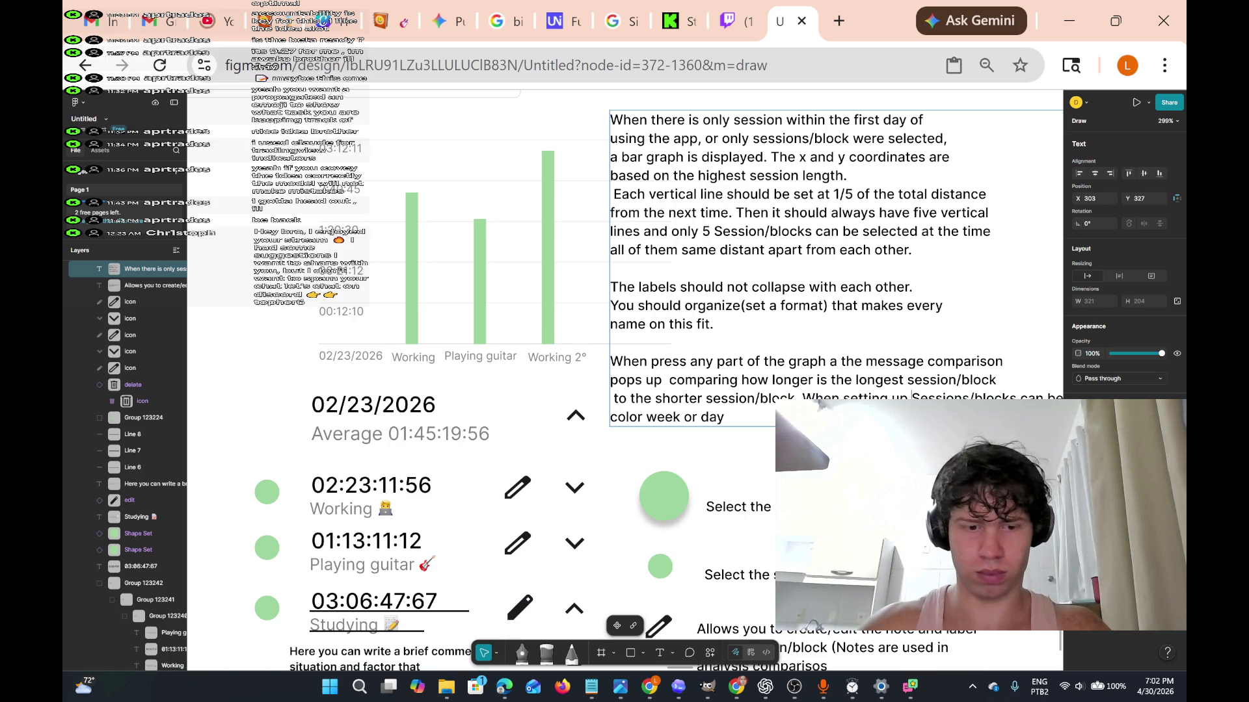
pyautogui.press('BackSpace')
pyautogui.press('BackSpace')
pyautogui.press('BackSpace')
pyautogui.press('BackSpace')
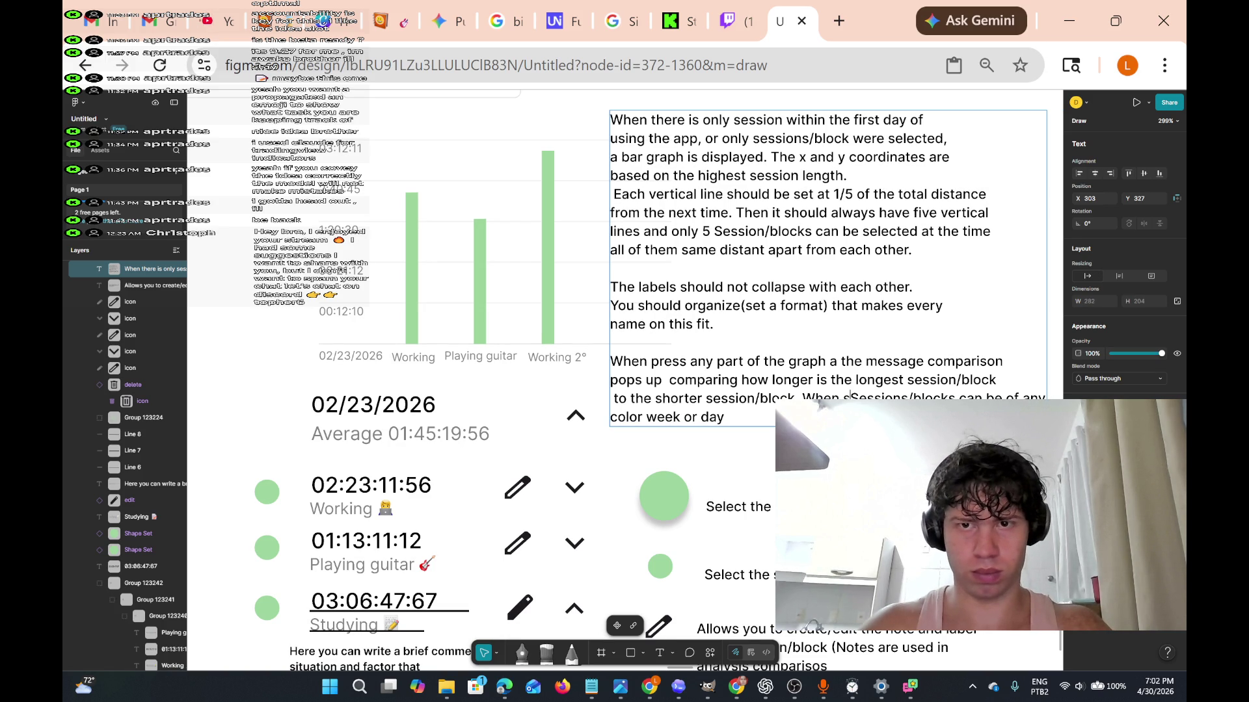
pyautogui.write('lecting the')
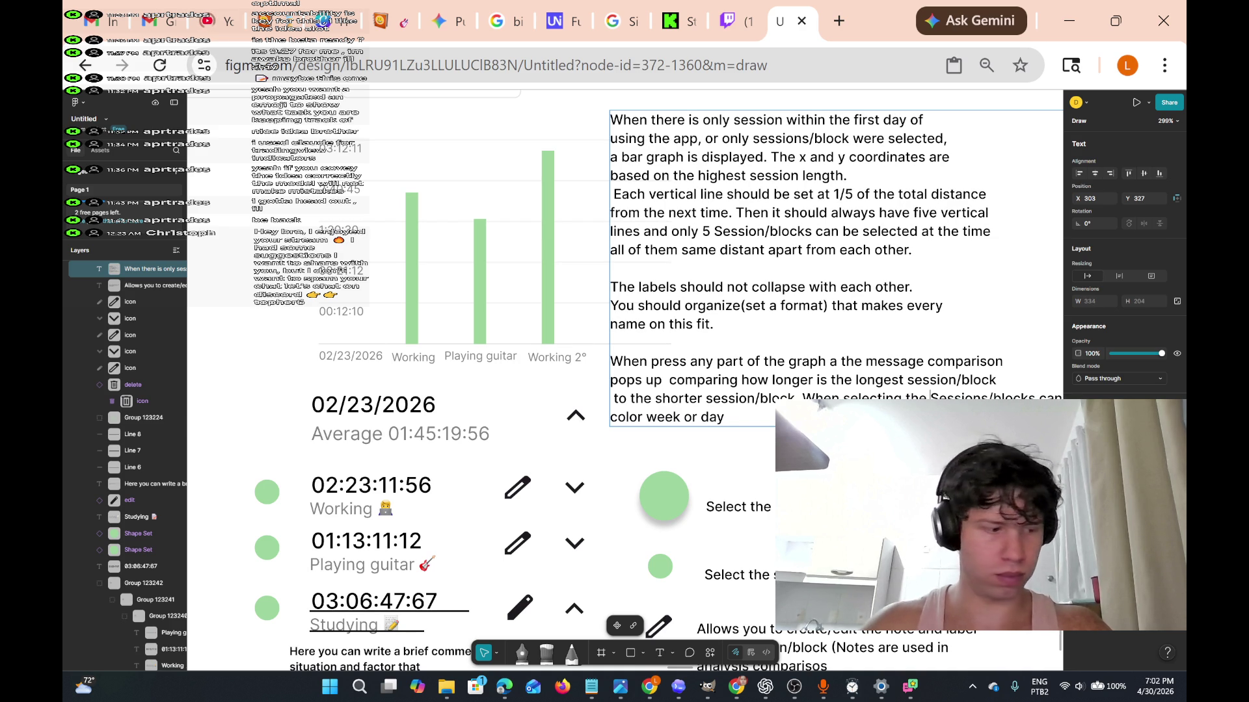
# Lowercase 'sessions', add 'be of any', and remove the stray line break and spaces.
pyautogui.click(1034, 397)
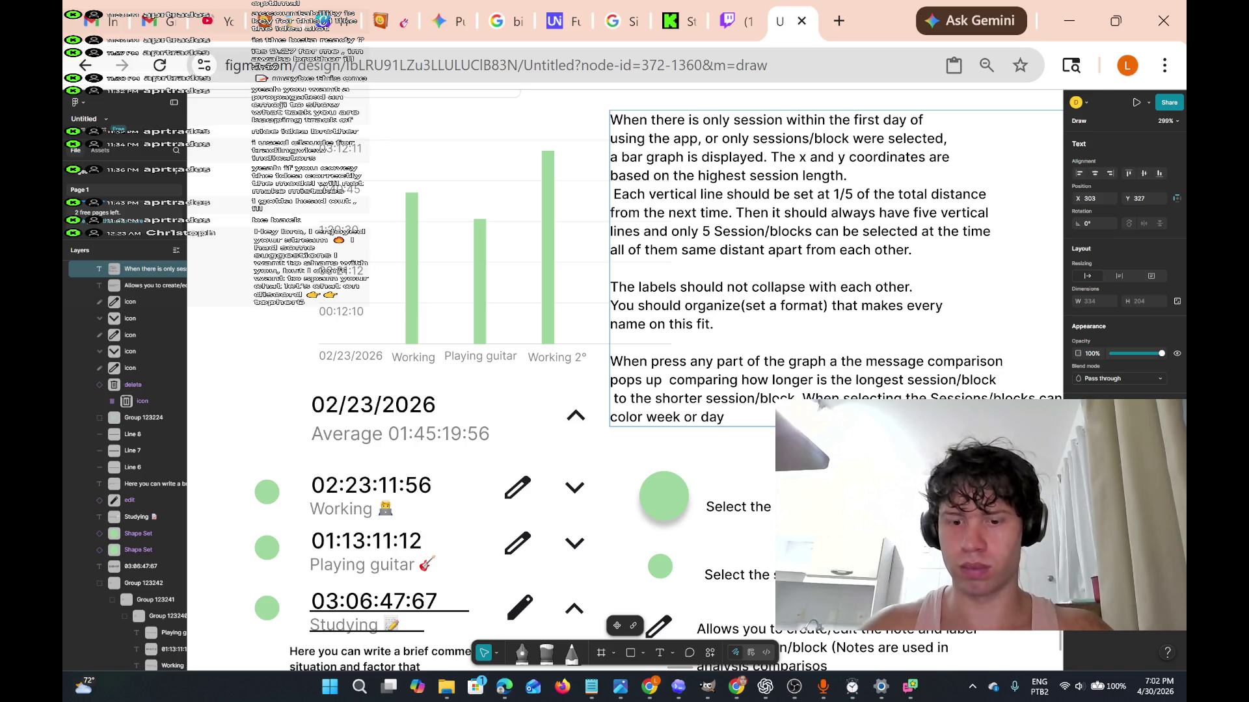
pyautogui.click(954, 396)
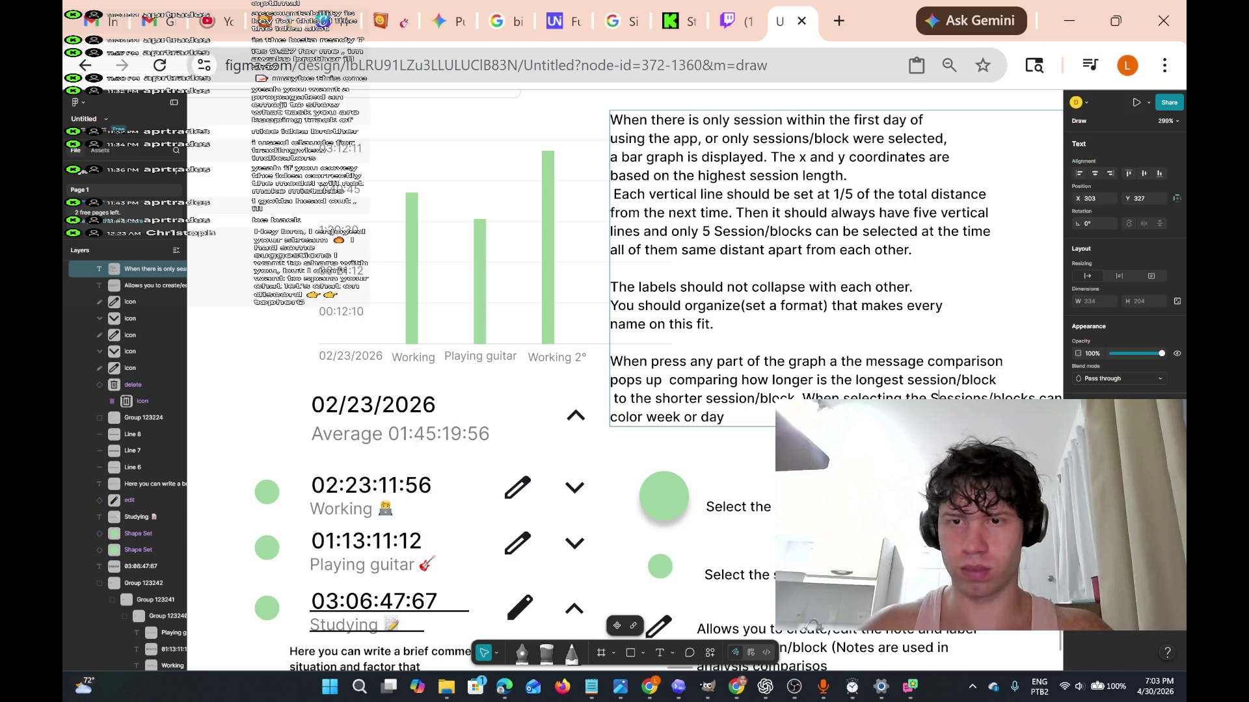
pyautogui.press('BackSpace')
pyautogui.write('s')
pyautogui.click(946, 397)
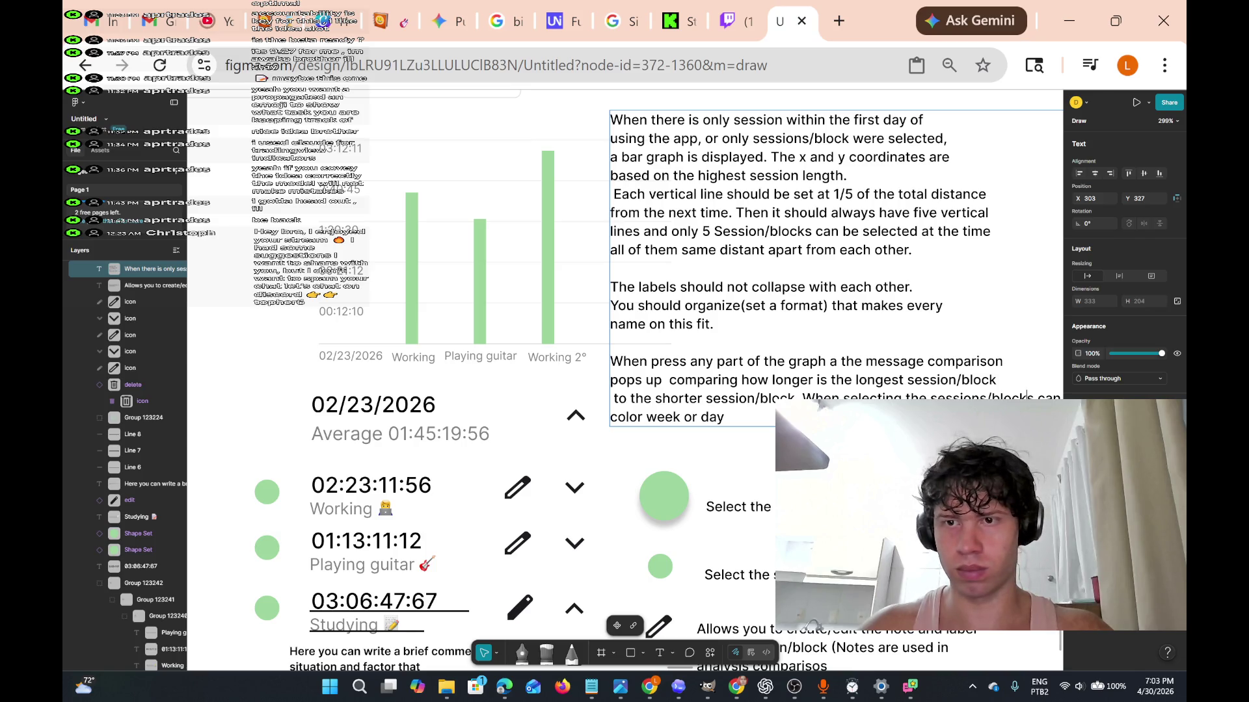
pyautogui.write('be of any')
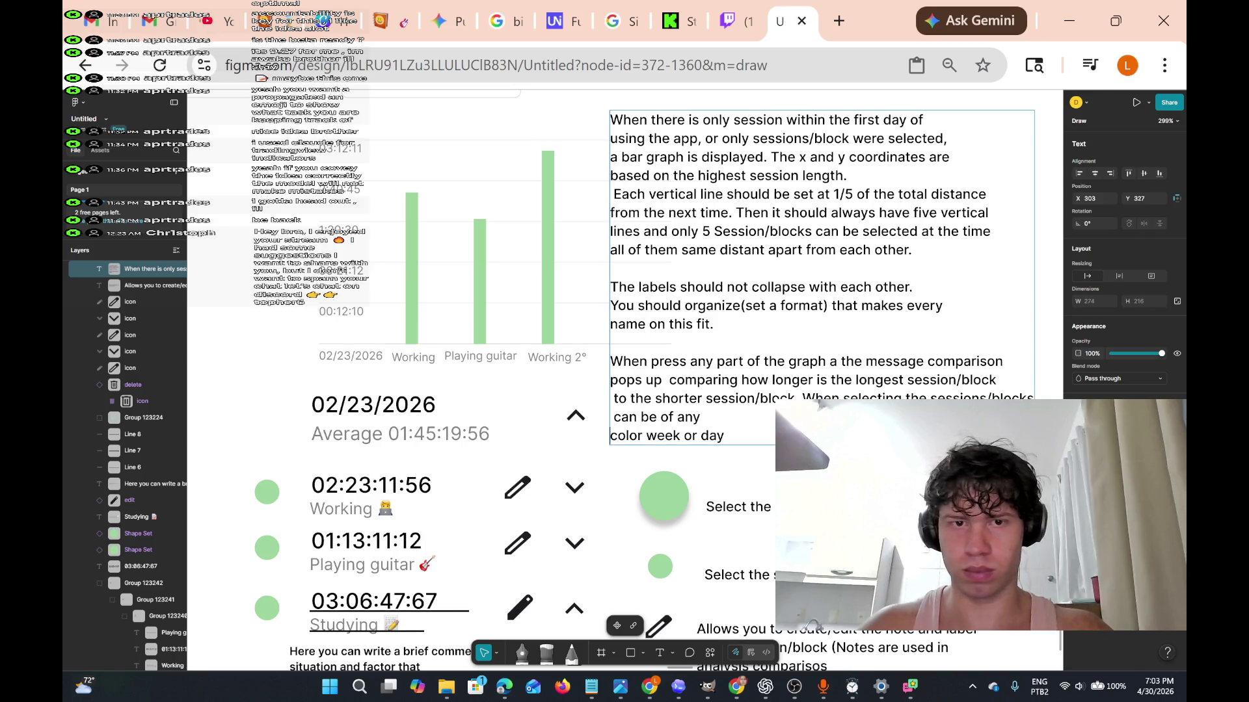
pyautogui.press('Delete')
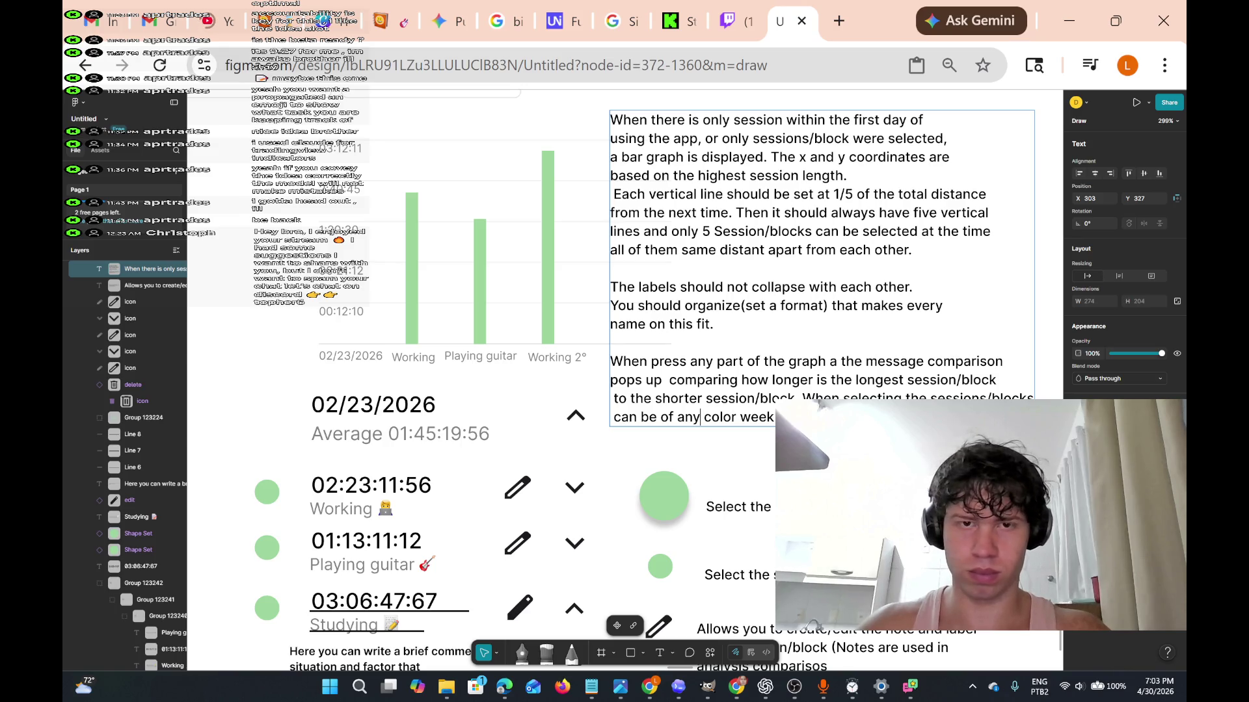
pyautogui.press('BackSpace')
pyautogui.press('Delete')
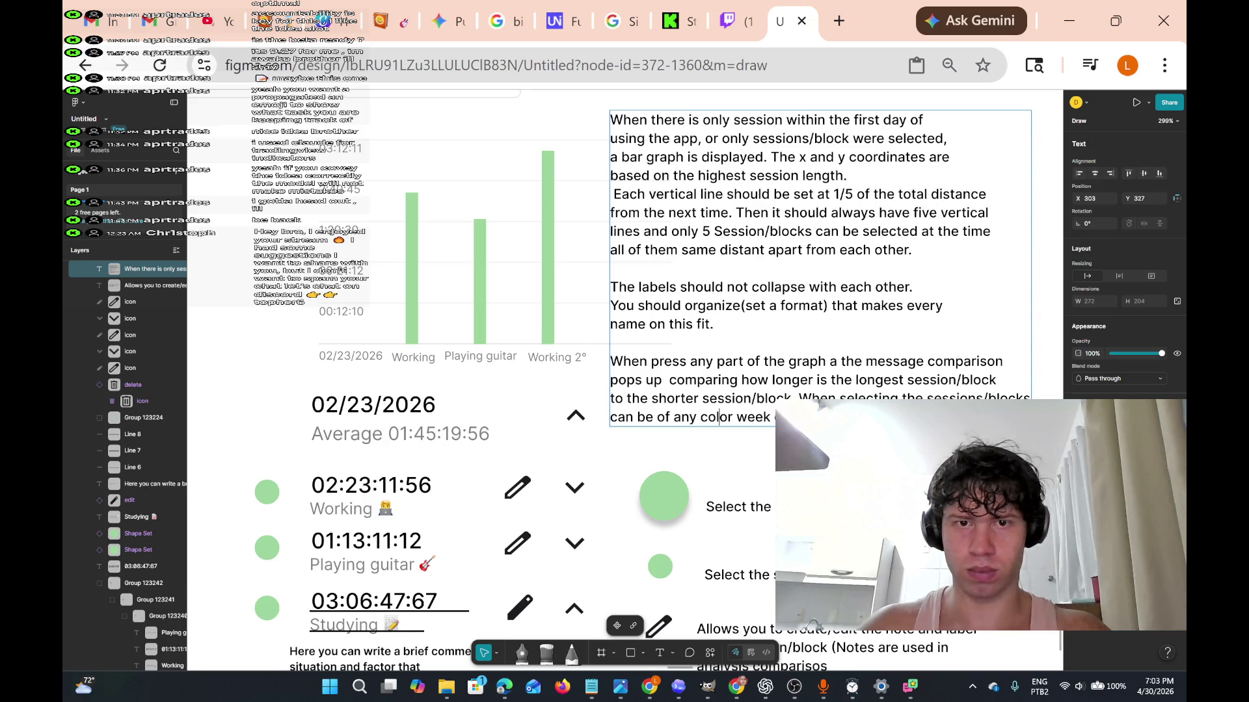
# Insert 'to put it on the graph' before 'can be of any', then bring Notepad forward.
pyautogui.click(657, 417)
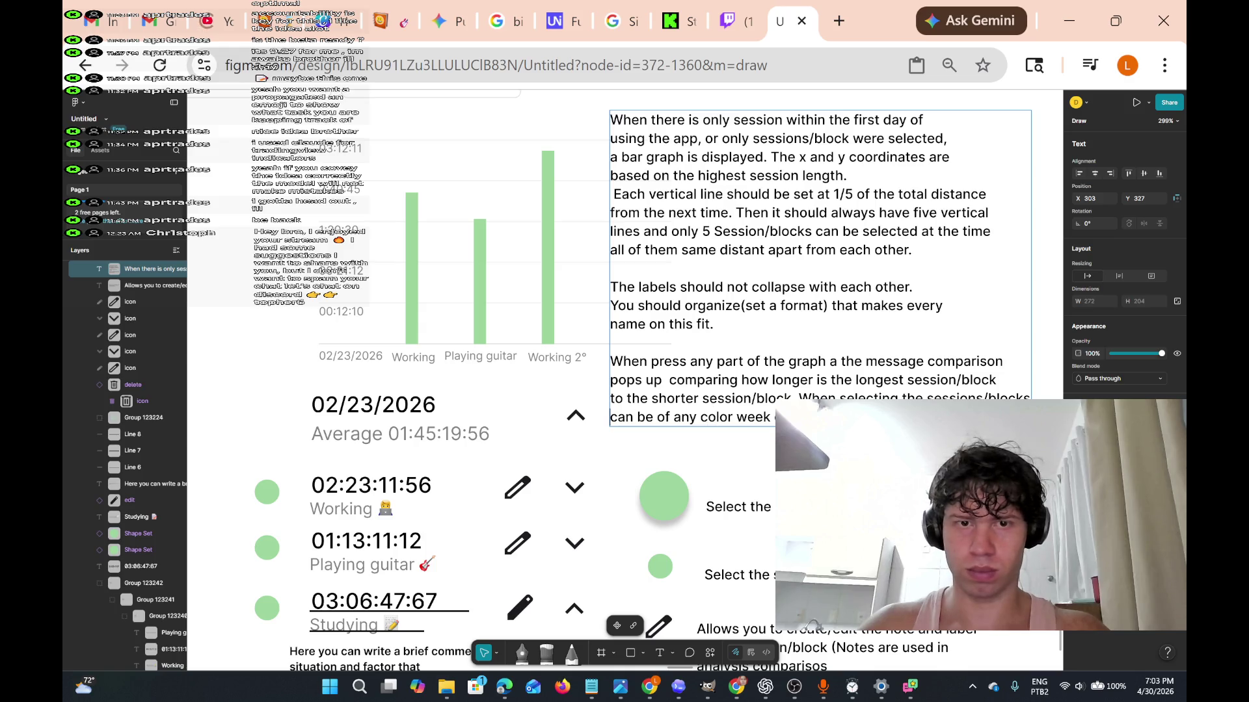
pyautogui.write('to put it on the graphcan b')
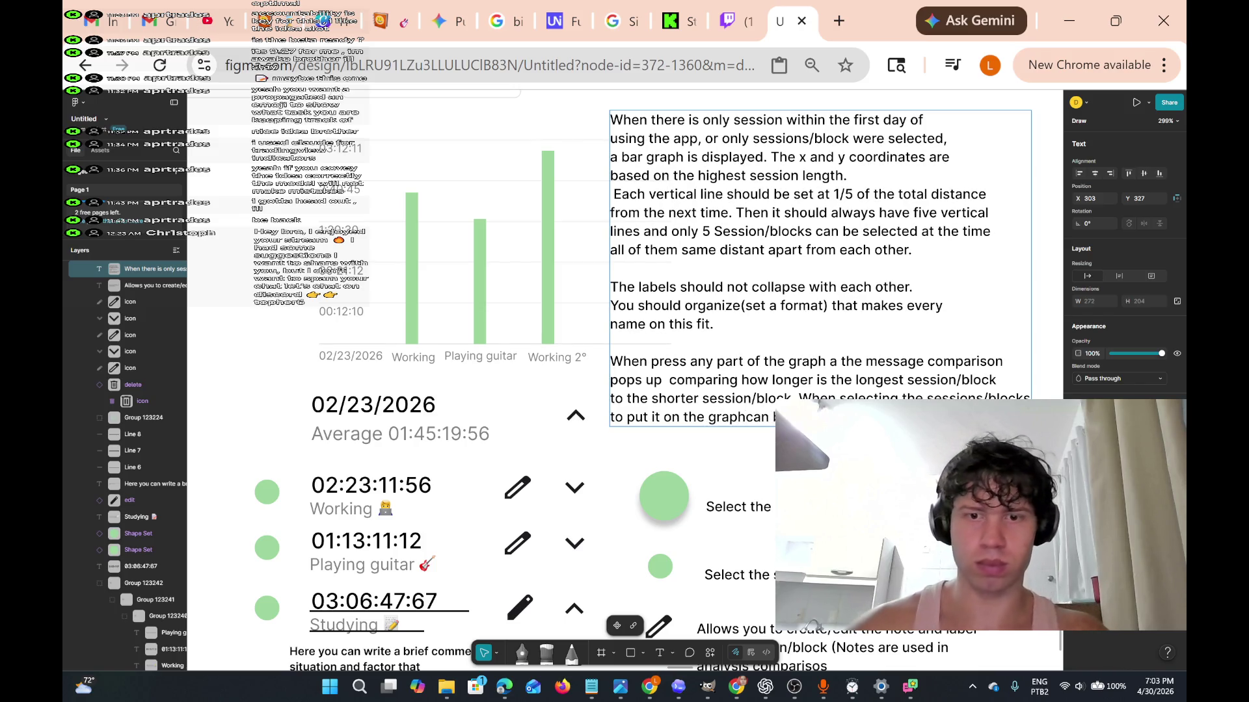
pyautogui.moveTo(790, 694)
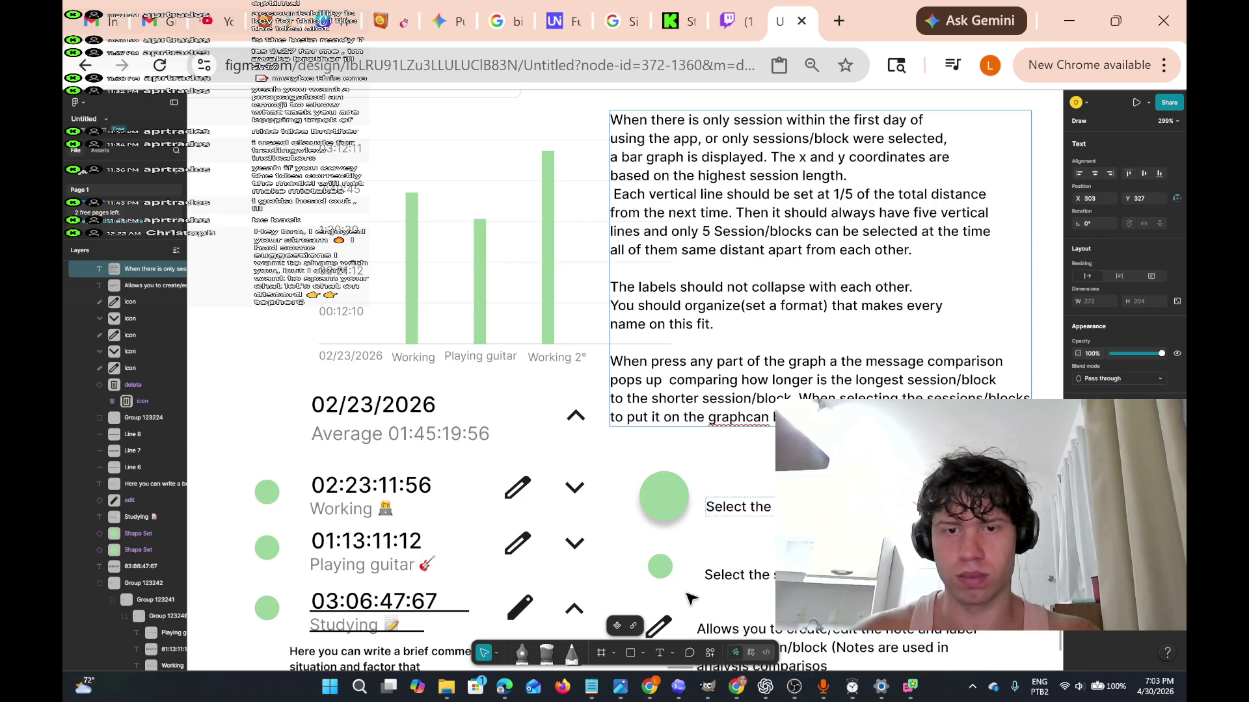
pyautogui.moveTo(875, 694)
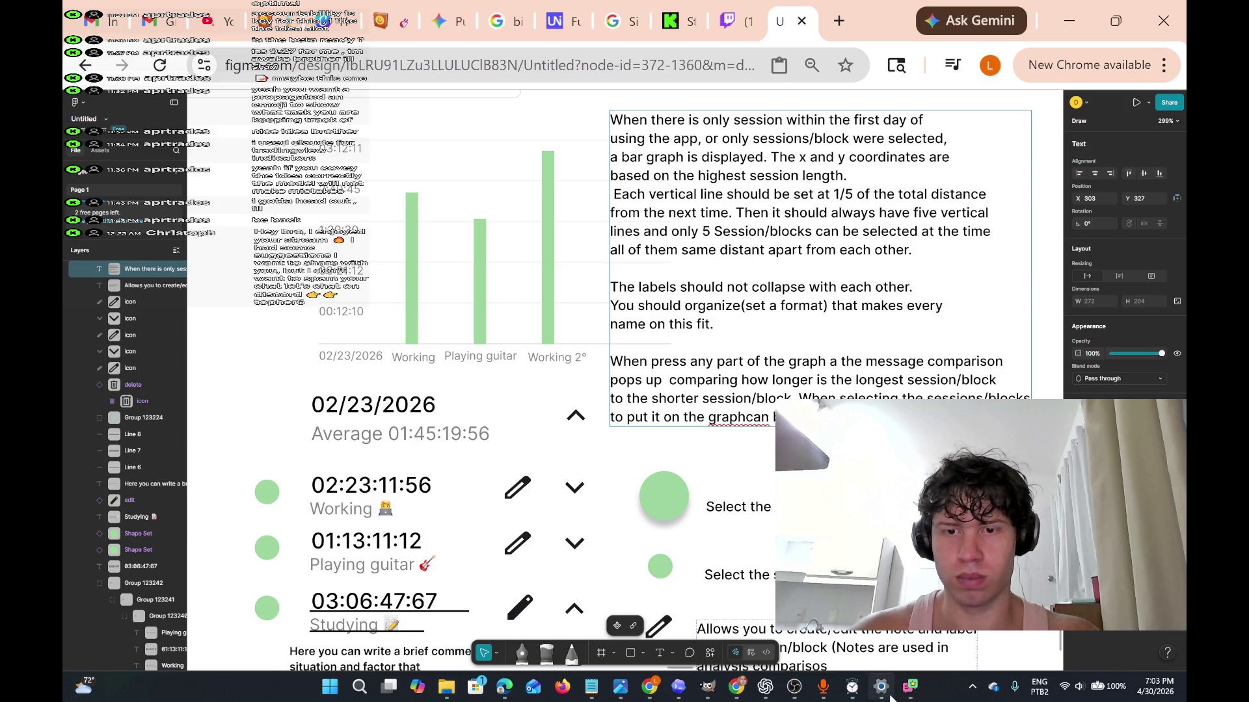
pyautogui.moveTo(608, 697)
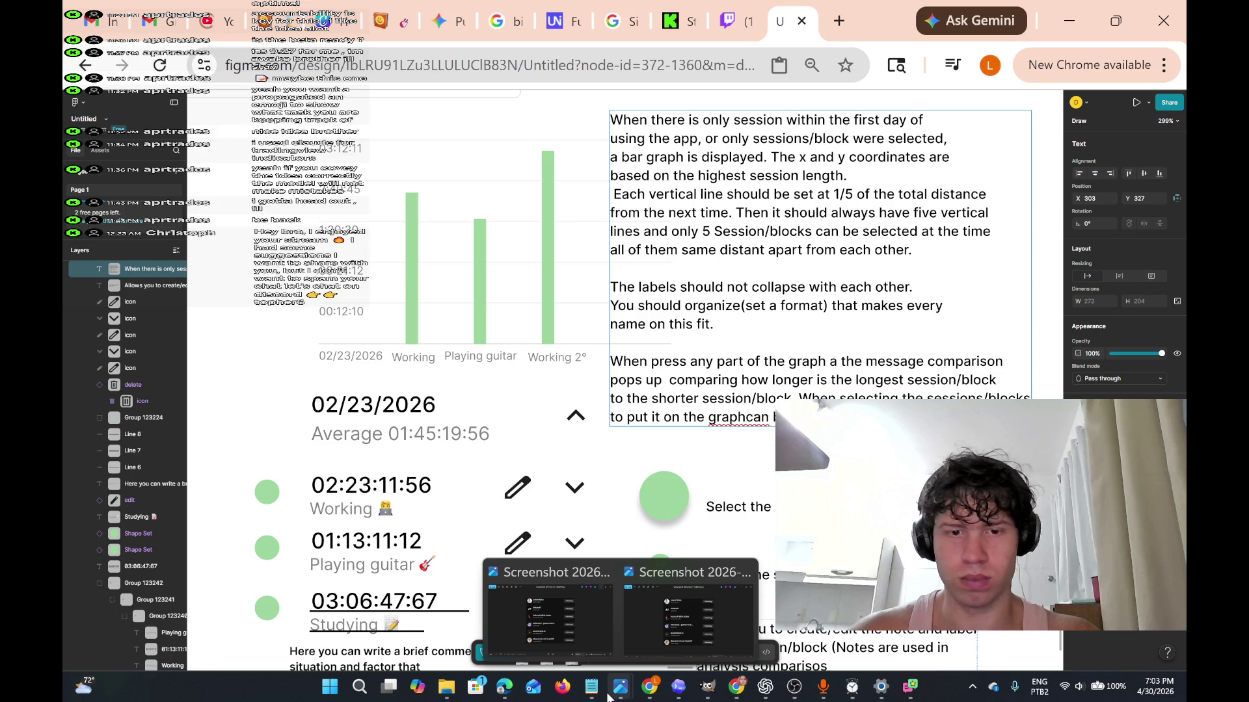
pyautogui.moveTo(648, 630)
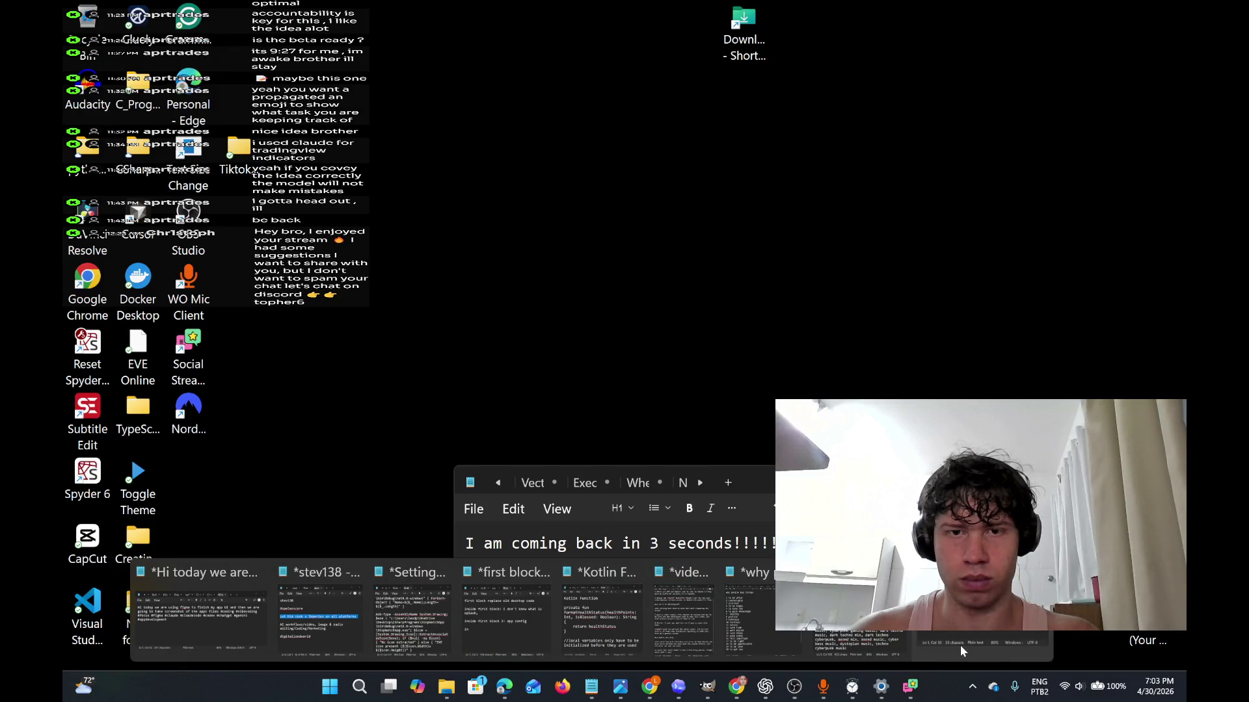
pyautogui.click(959, 645)
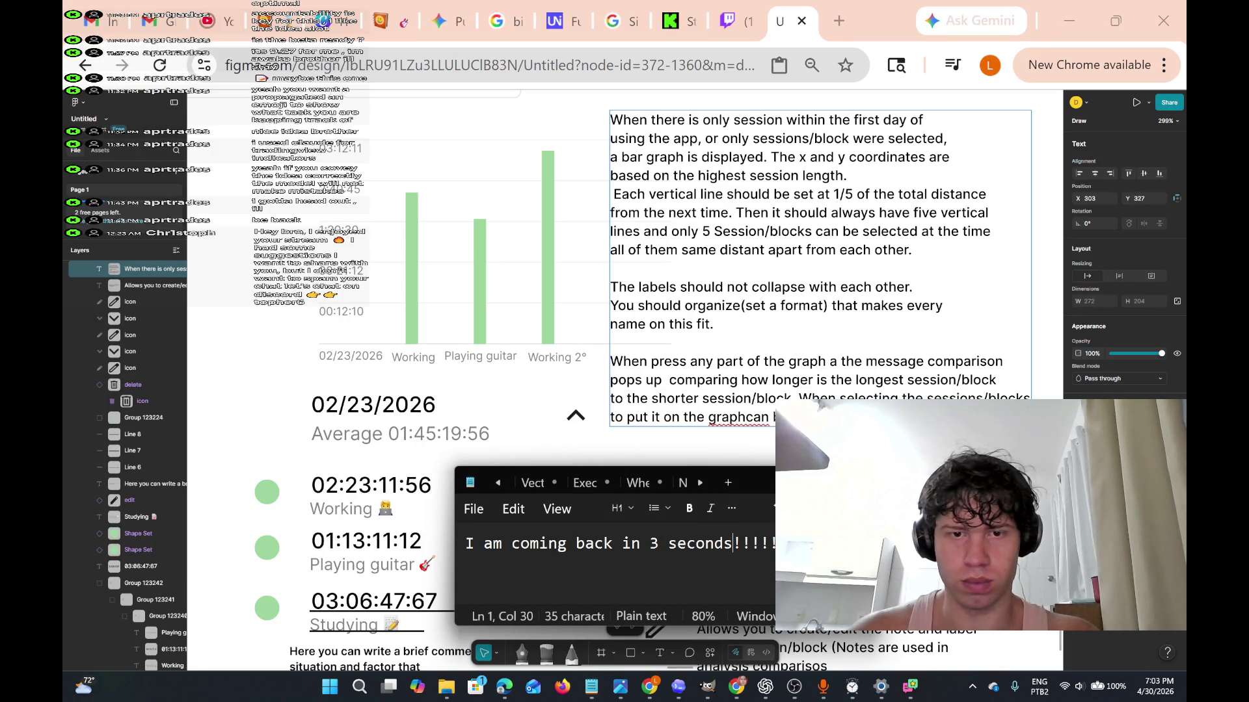
# Change '3 seconds' to '10 minutes' and add a line 'I am going to eat something'.
pyautogui.hotkey('ctrl', 'shift', 'Left')
pyautogui.hotkey('ctrl', 'shift', 'Left')
pyautogui.write('10 ')
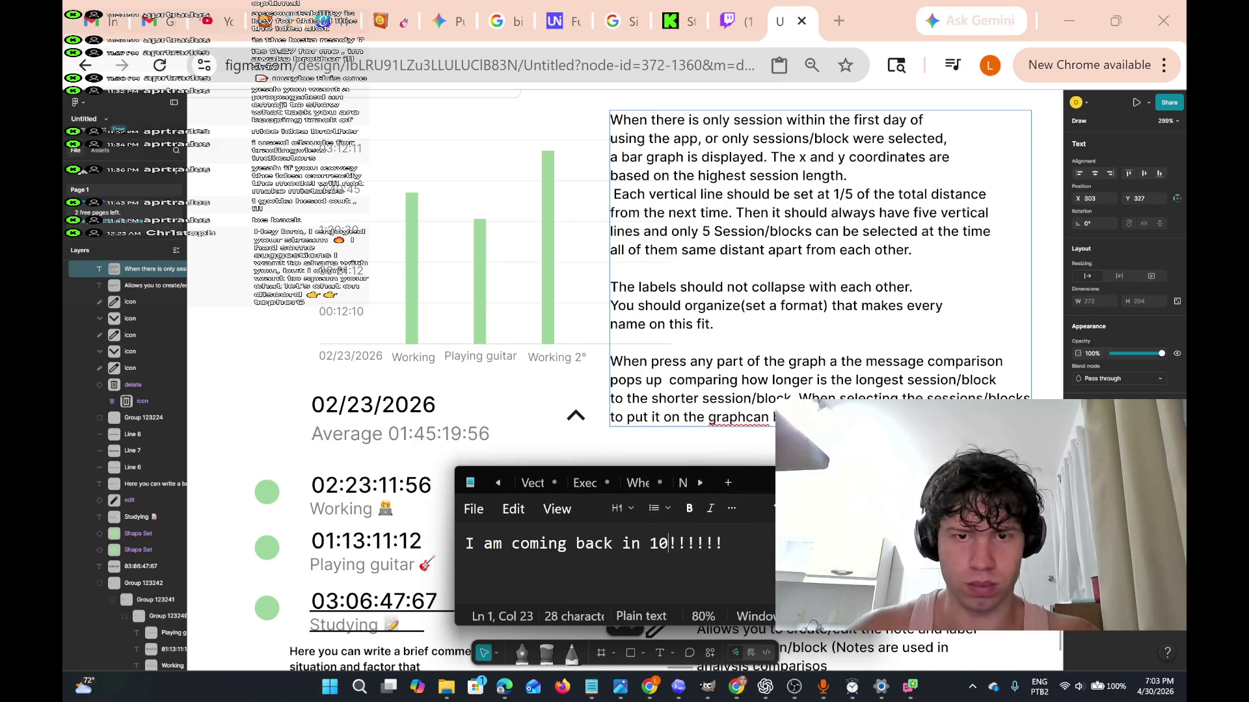
pyautogui.write('minutes')
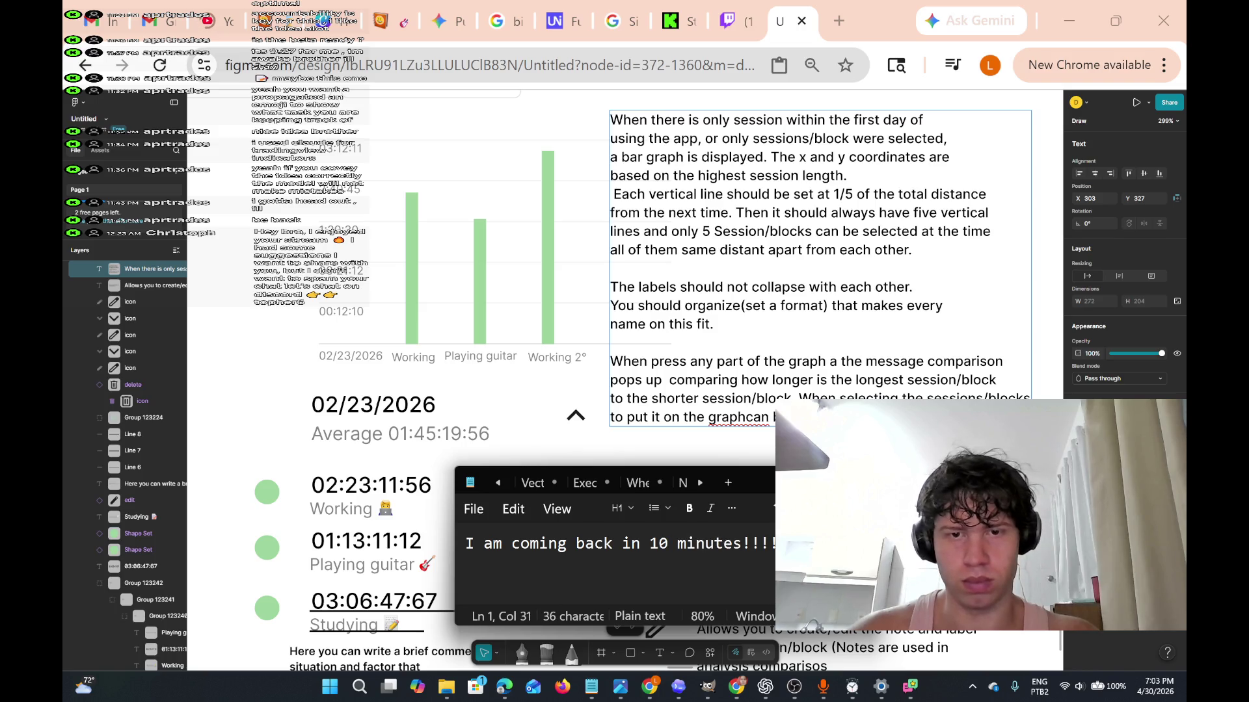
pyautogui.press('End')
pyautogui.press('Return')
pyautogui.write('I am ')
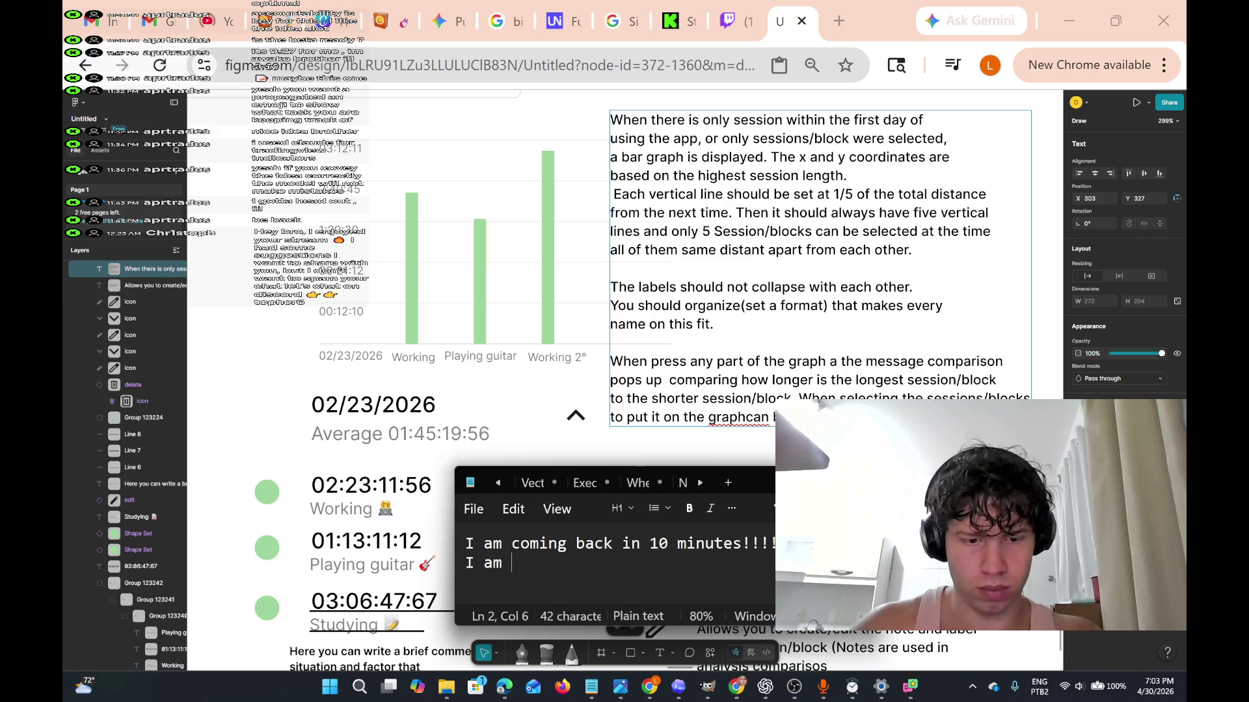
pyautogui.write('going to eat so')
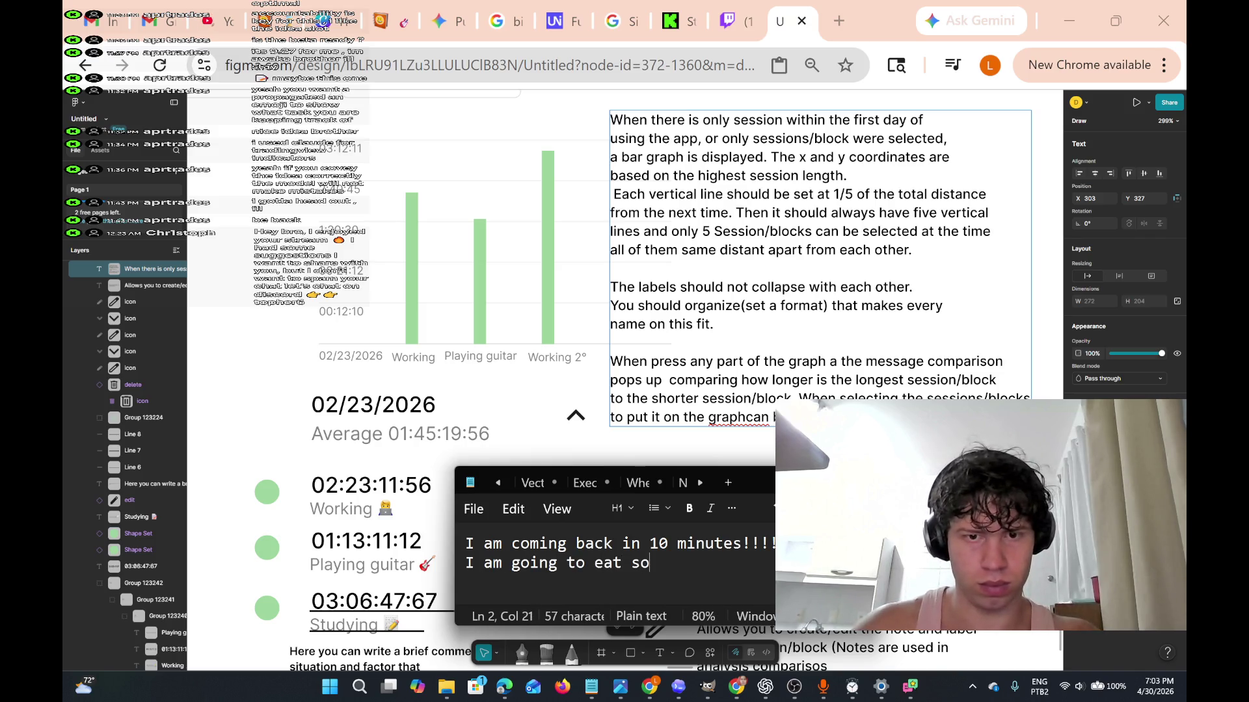
pyautogui.write('mething')
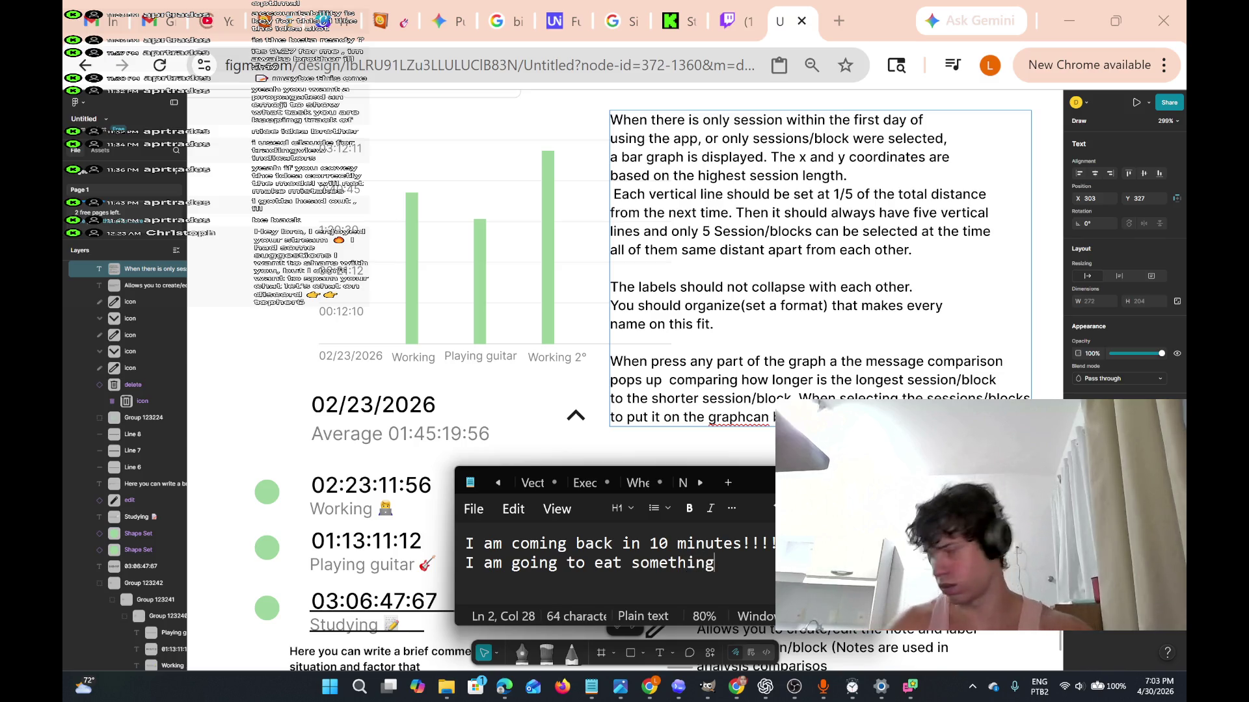
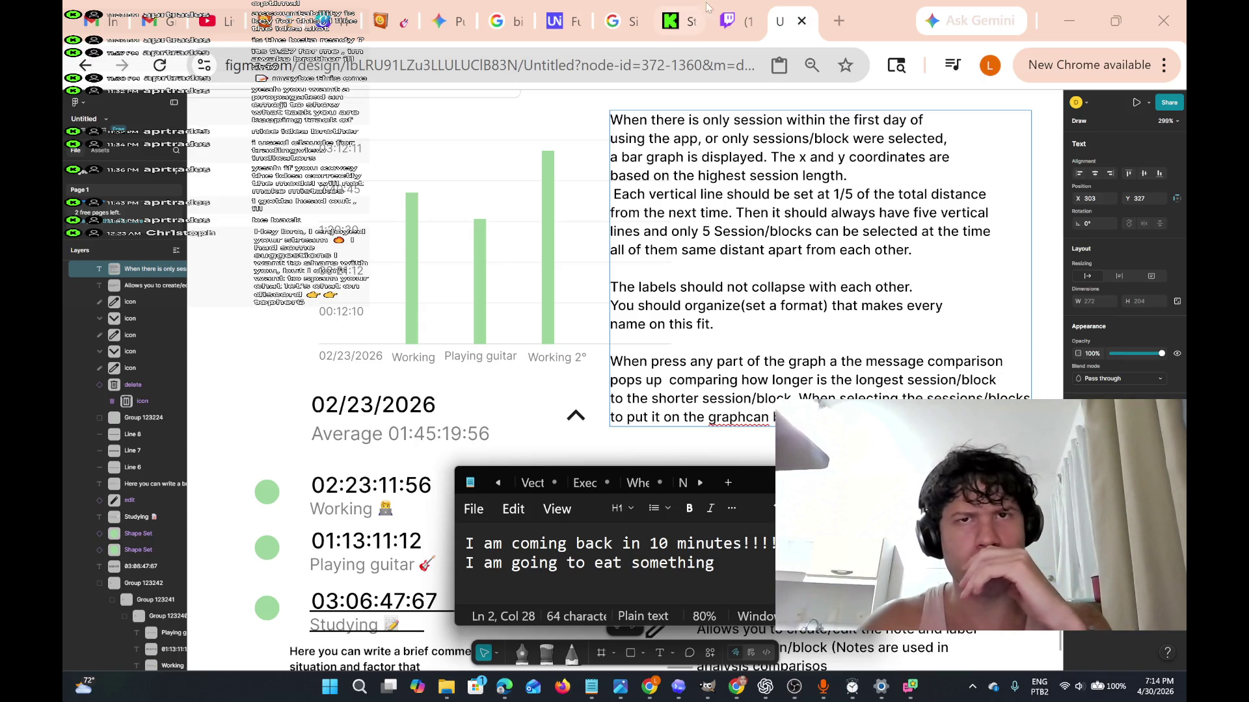
# Check the live stream page, then return to the Dashboard design and look around it.
pyautogui.click(722, 25)
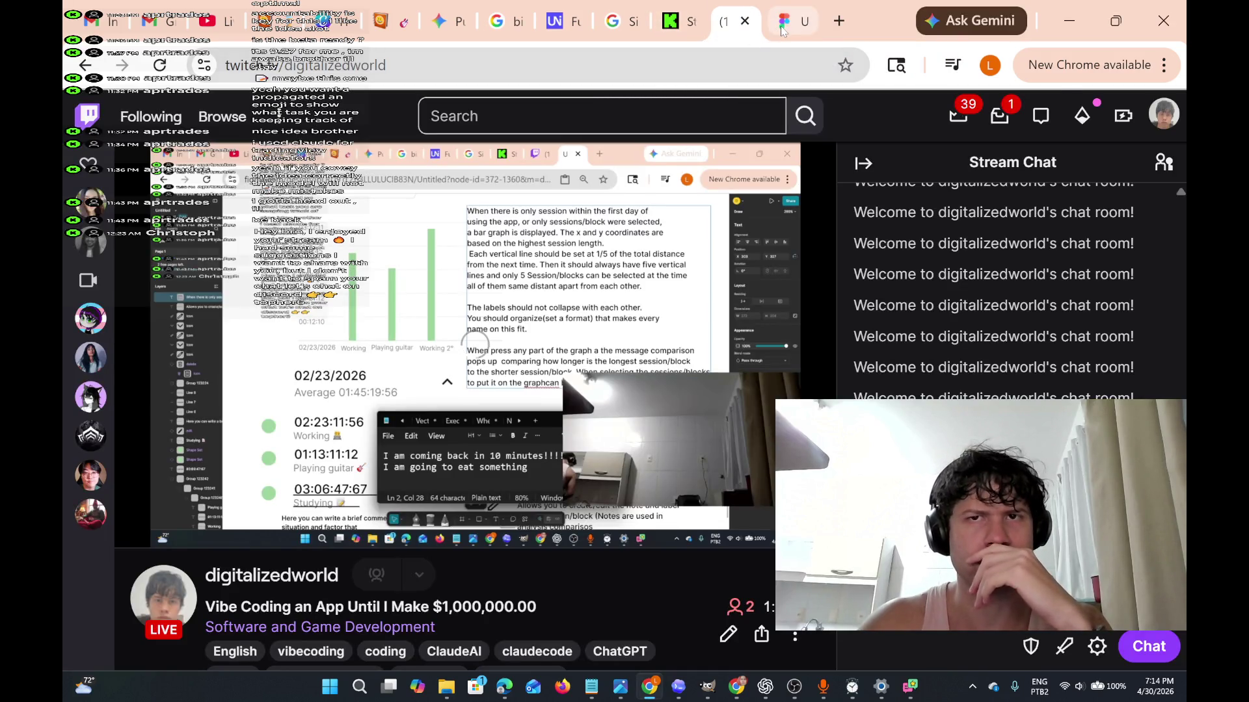
pyautogui.click(774, 26)
pyautogui.hscroll(2, 631, 380)
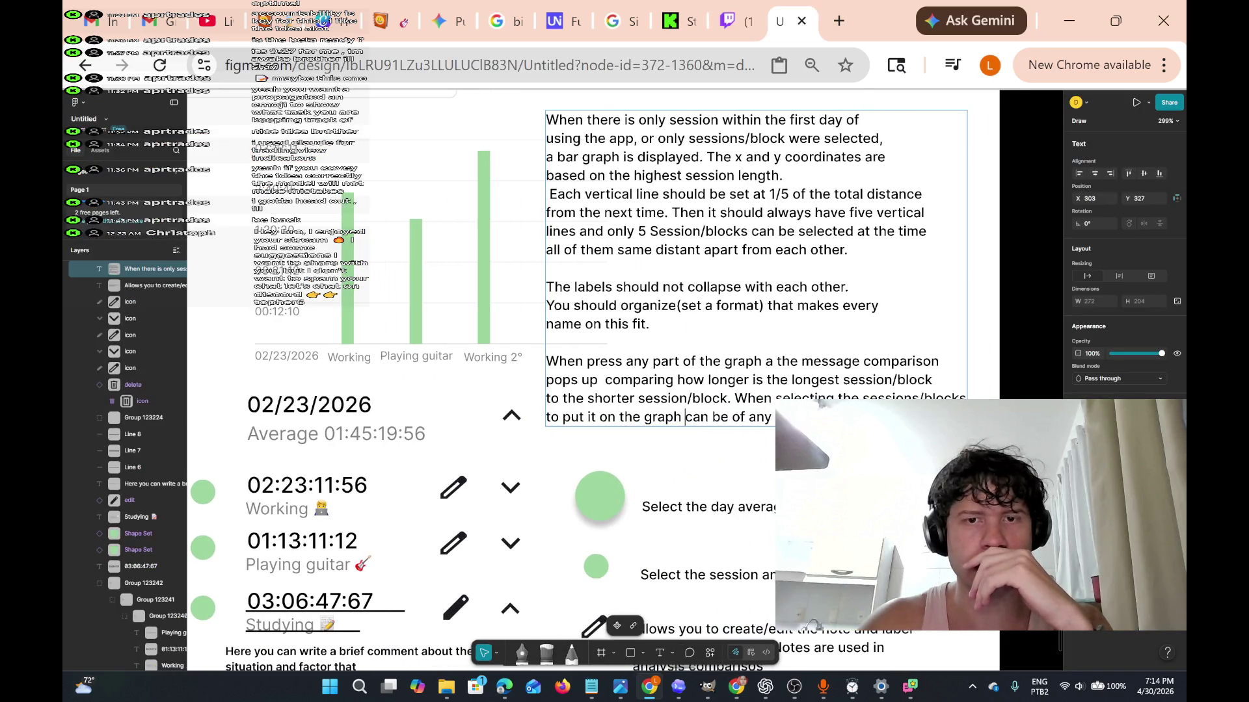
pyautogui.scroll(5, 842, 384)
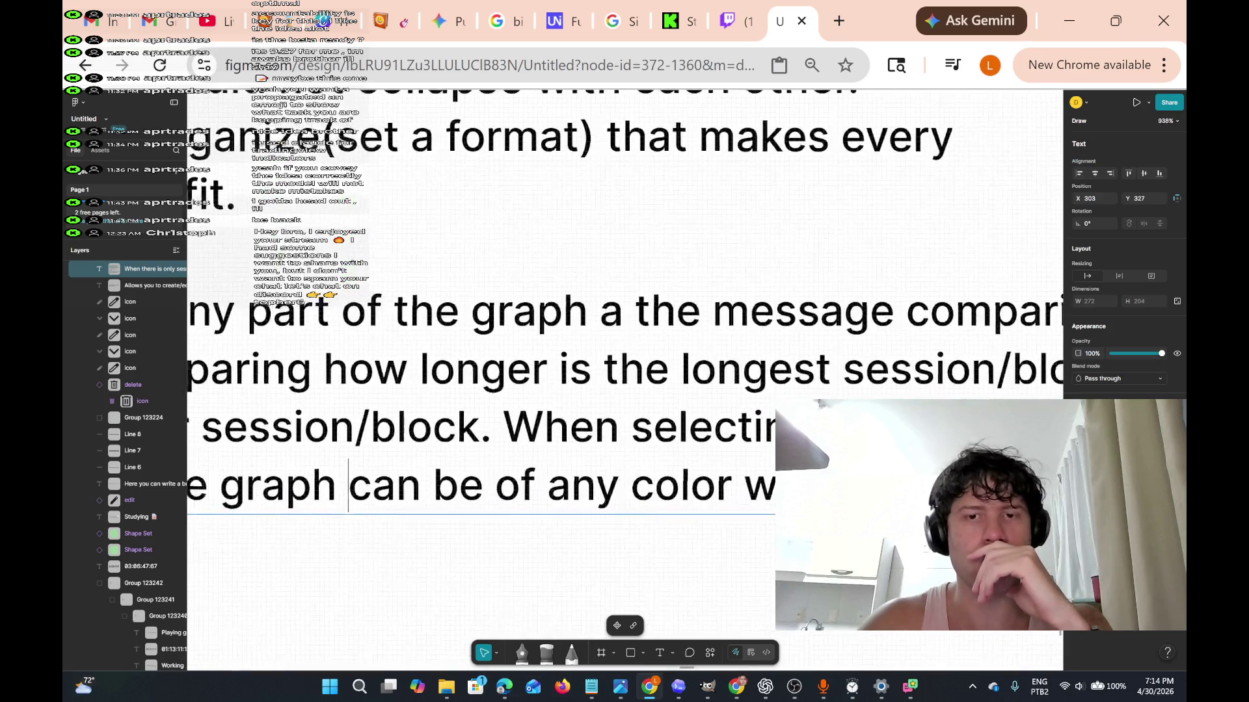
pyautogui.scroll(-1, 481, 273)
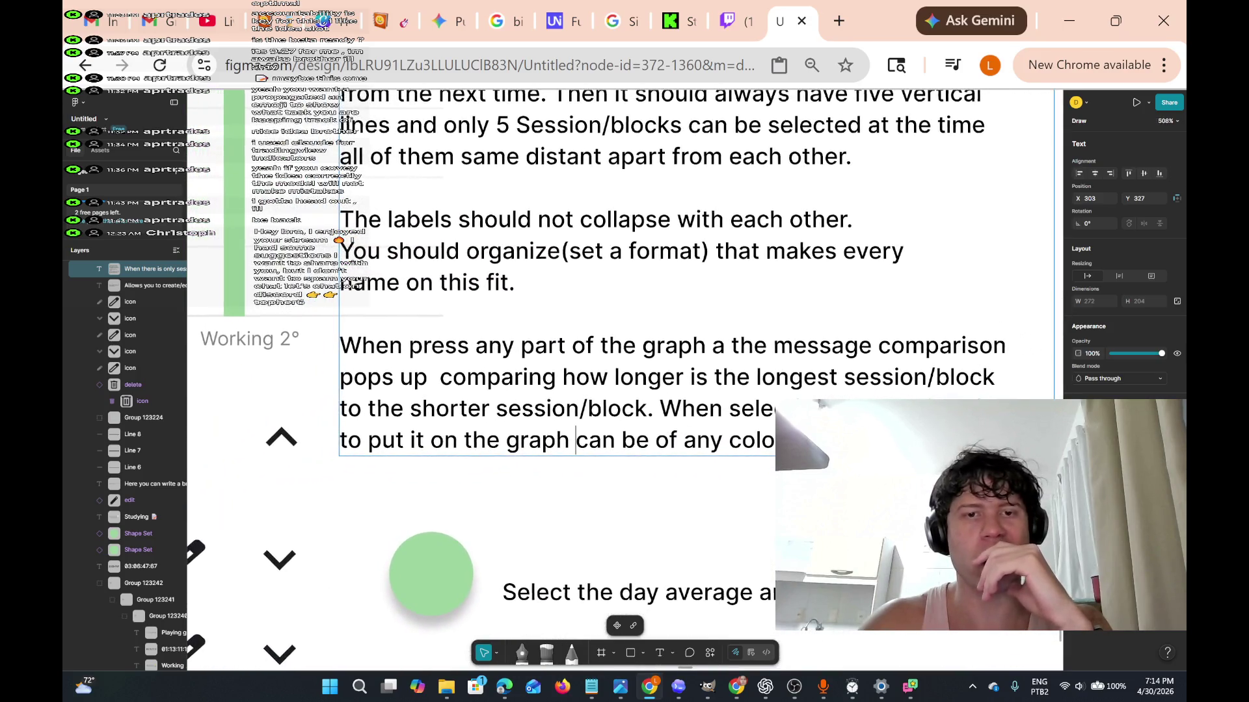
pyautogui.scroll(-3, 845, 390)
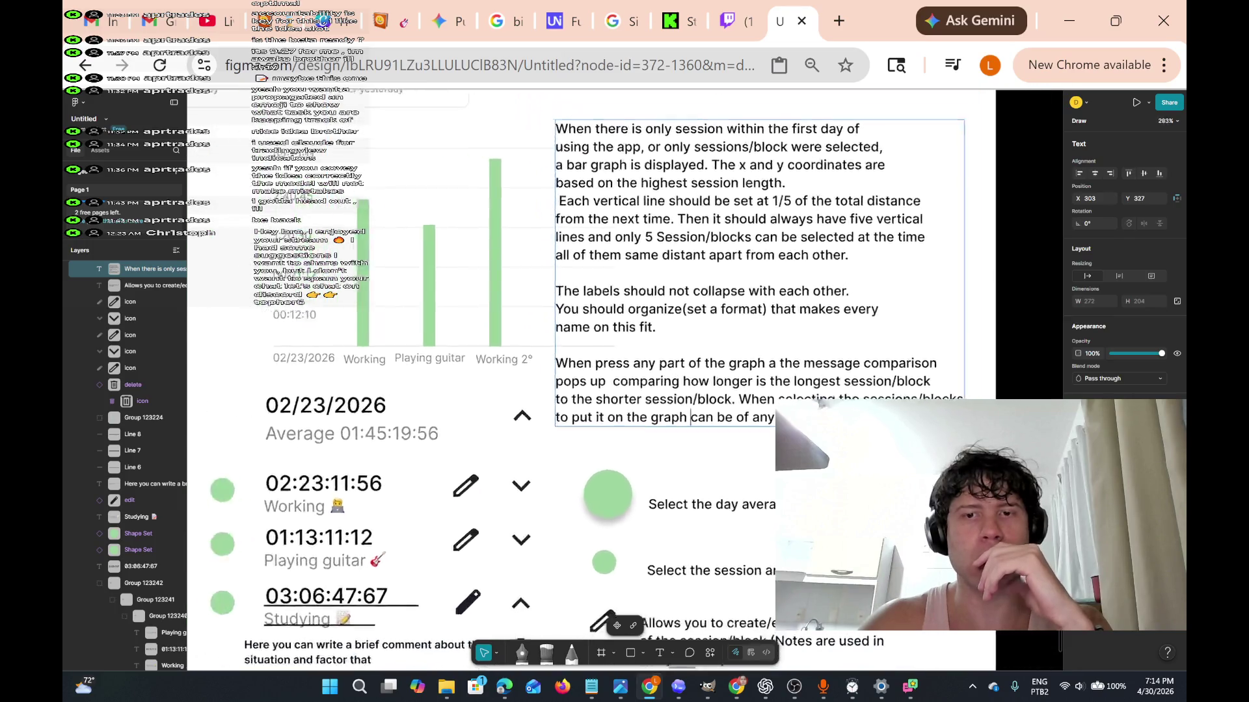
pyautogui.scroll(6, 846, 390)
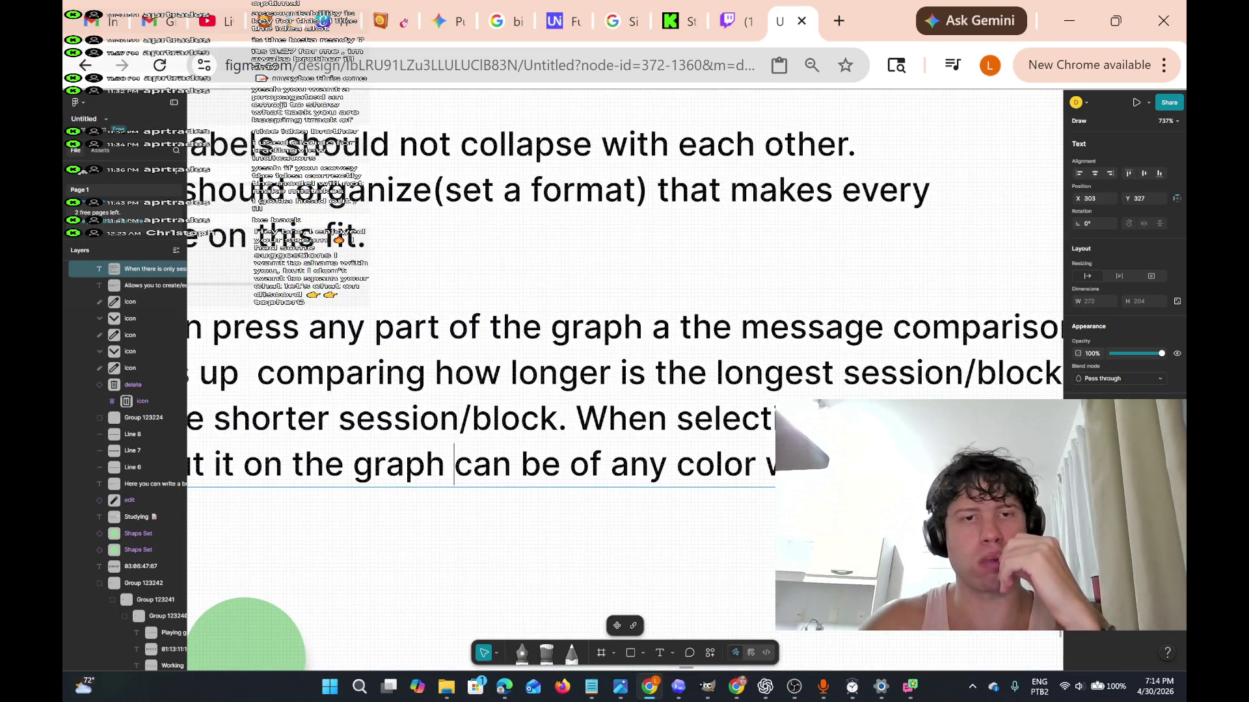
pyautogui.hscroll(2, 624, 400)
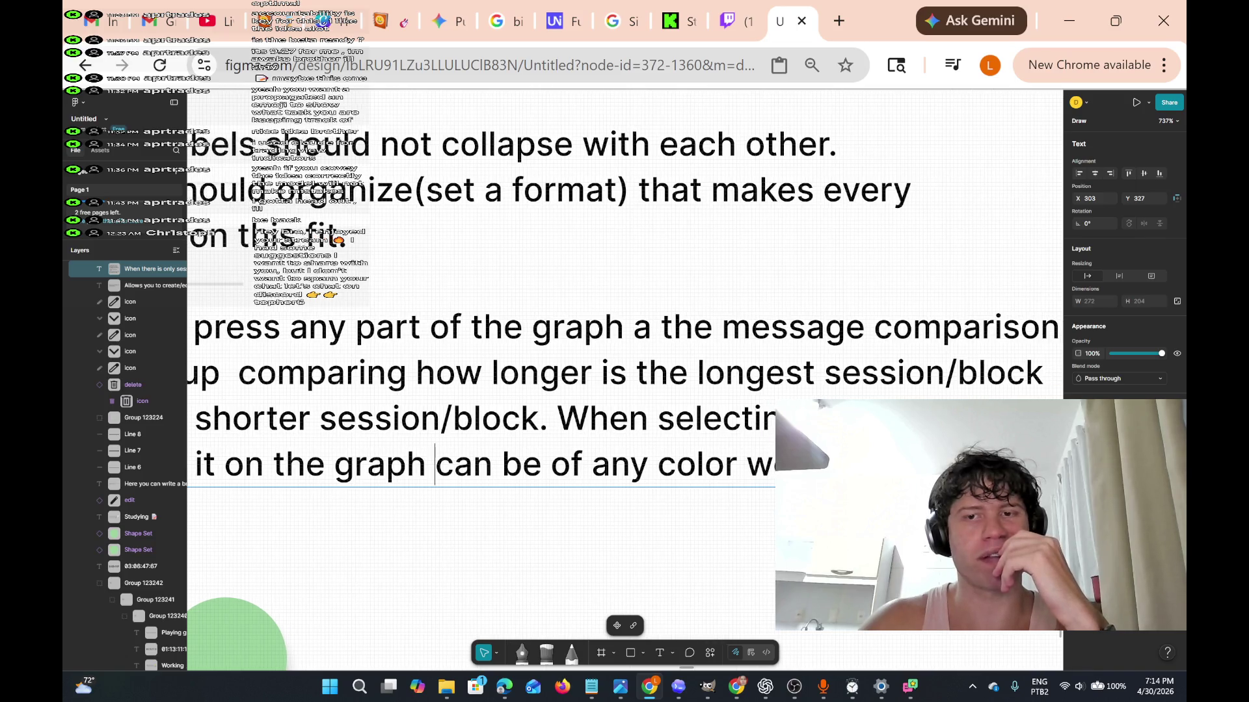
pyautogui.hscroll(-5, 624, 400)
pyautogui.scroll(-5, 961, 389)
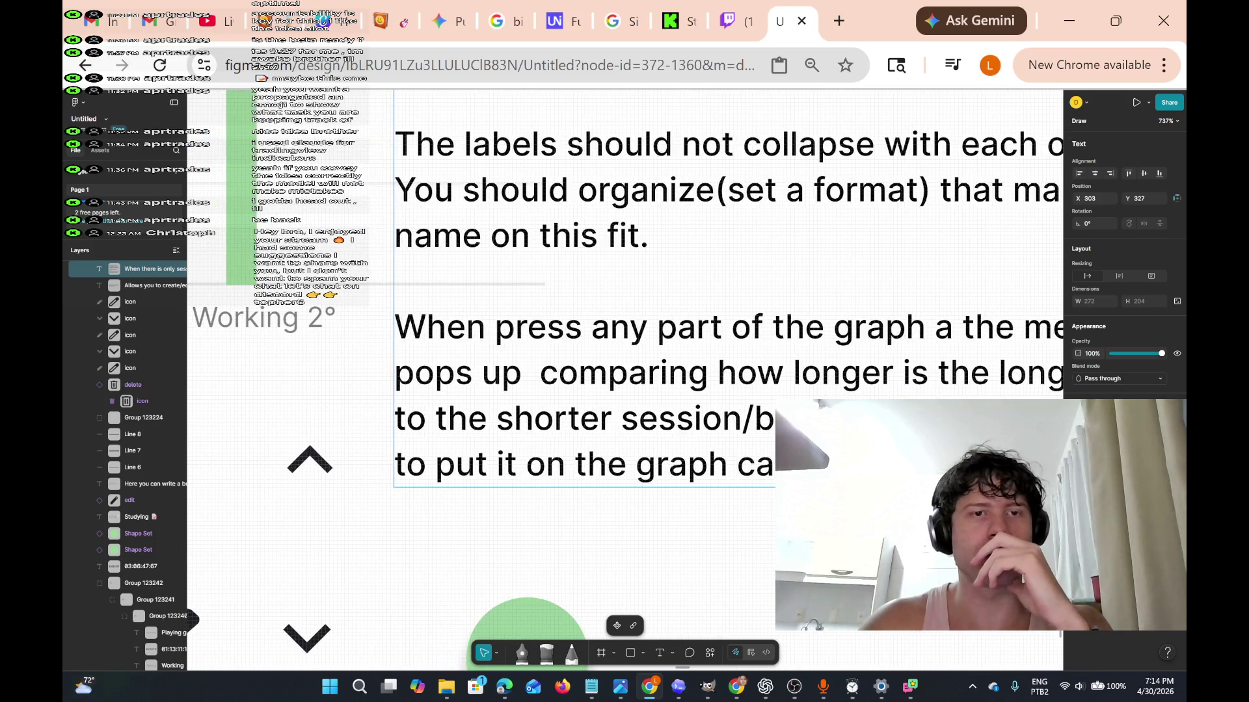
pyautogui.hscroll(4, 595, 380)
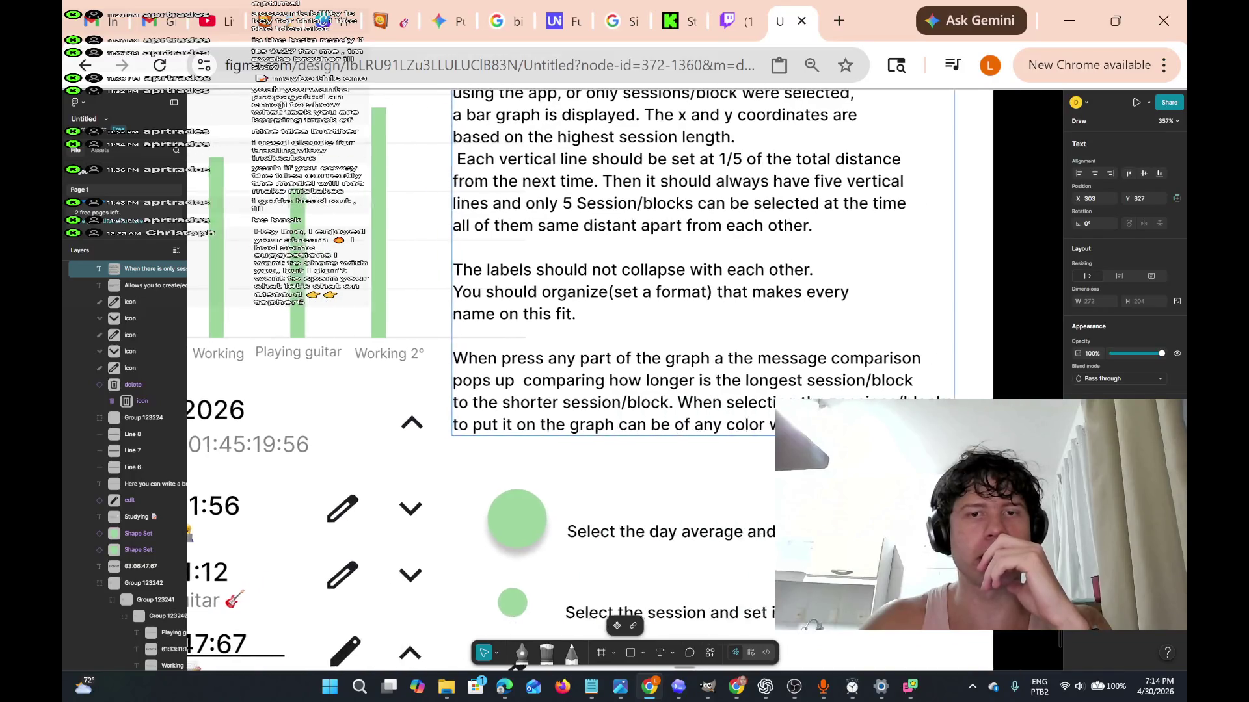
pyautogui.hscroll(1, 595, 381)
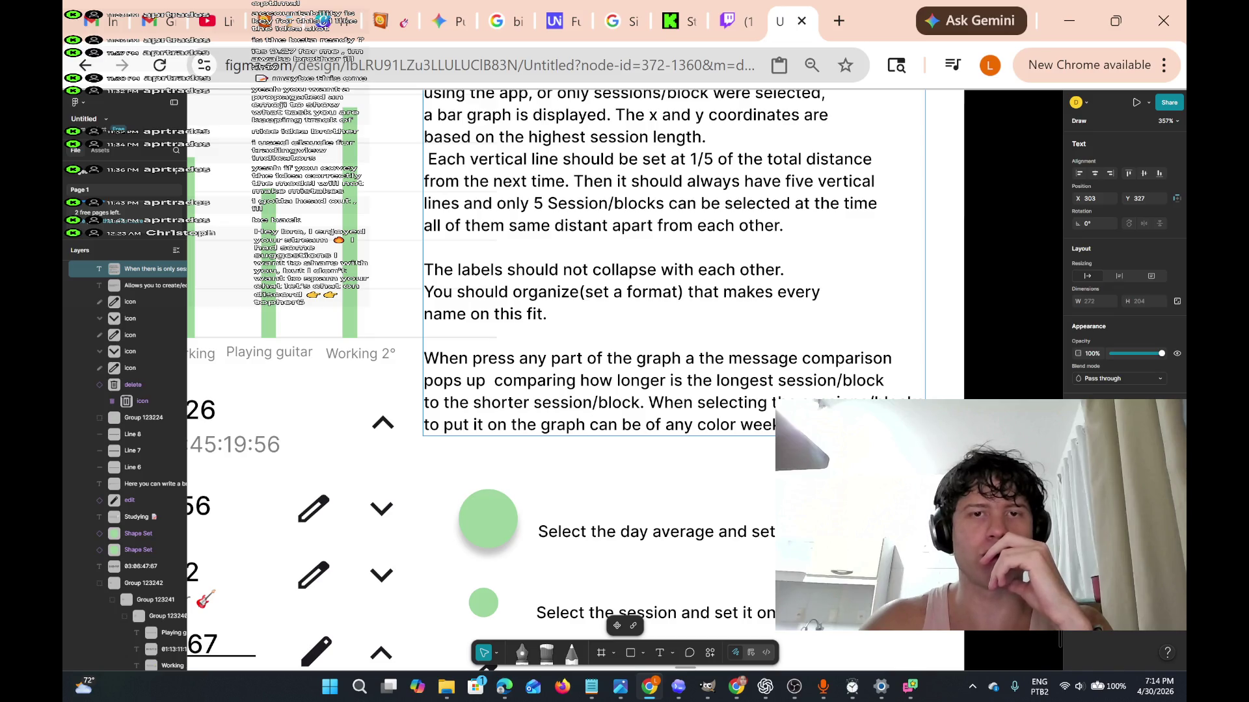
pyautogui.scroll(-3, 844, 394)
pyautogui.hscroll(2, 847, 393)
pyautogui.hscroll(-1, 847, 393)
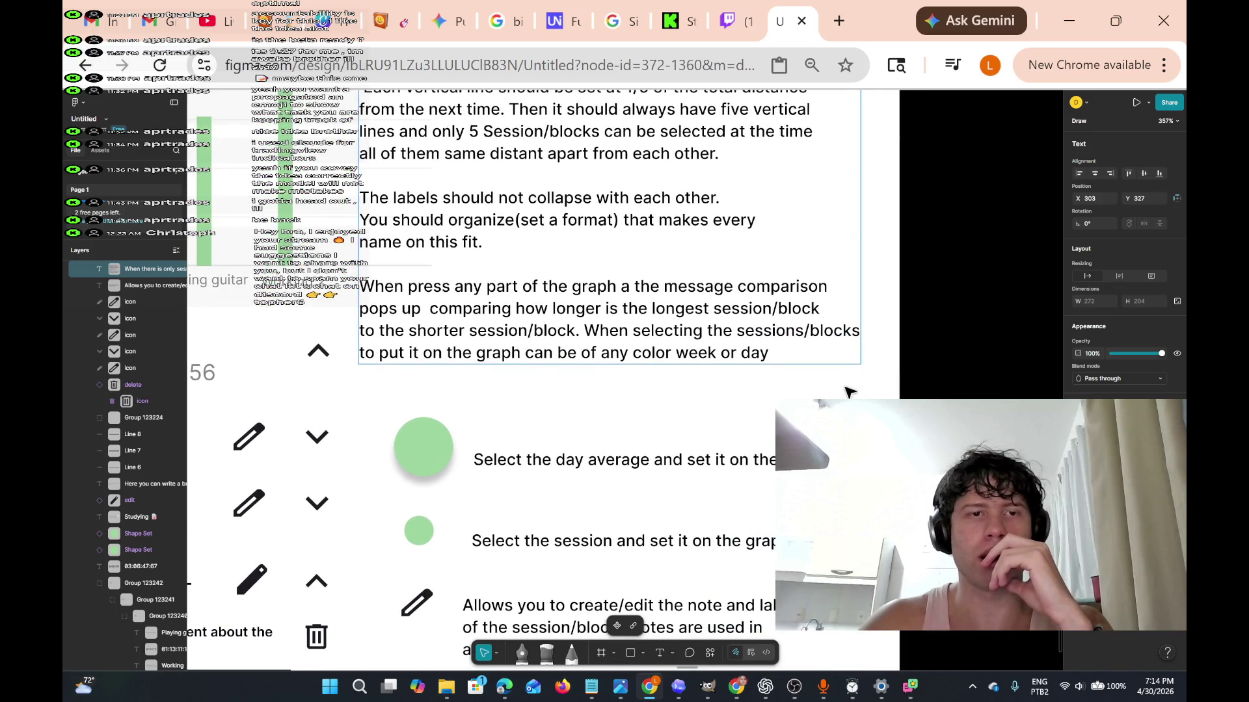
# Navigate to the end of the graph description on the dashboard.
pyautogui.click(772, 352)
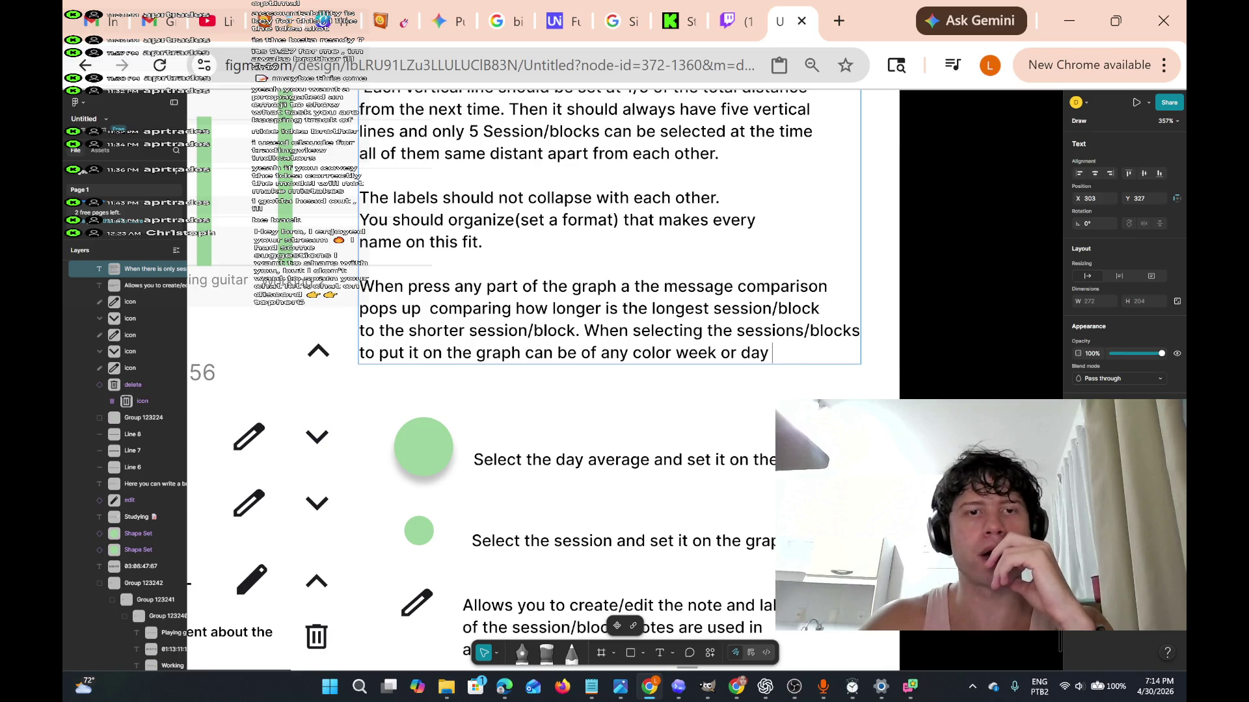
pyautogui.hscroll(-4, 600, 380)
pyautogui.hscroll(-5, 787, 364)
pyautogui.scroll(-3, 787, 364)
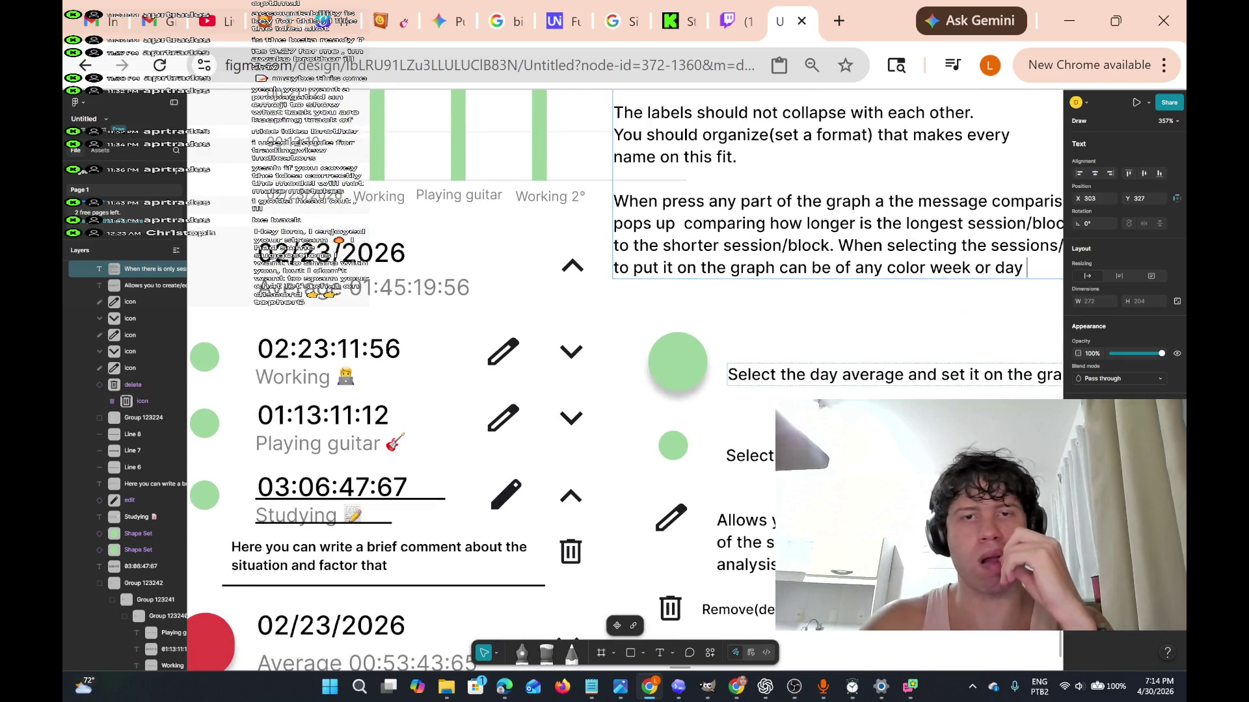
pyautogui.scroll(8, 787, 364)
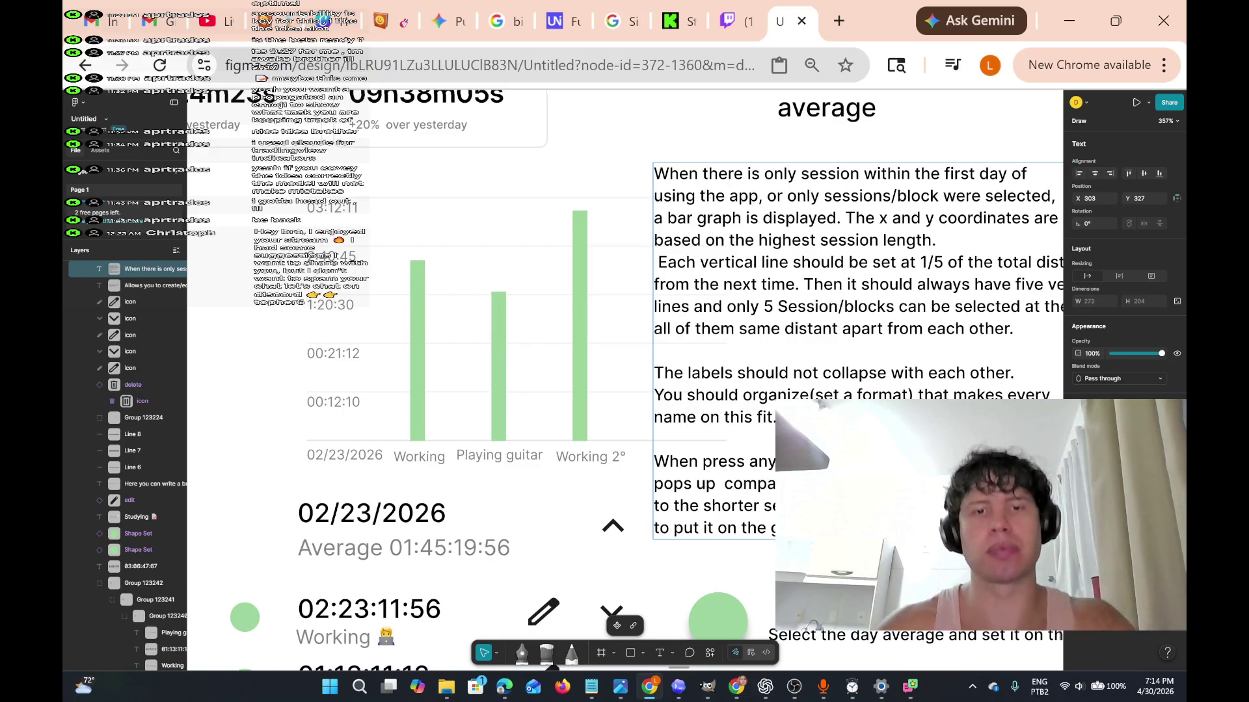
pyautogui.scroll(-5, 817, 282)
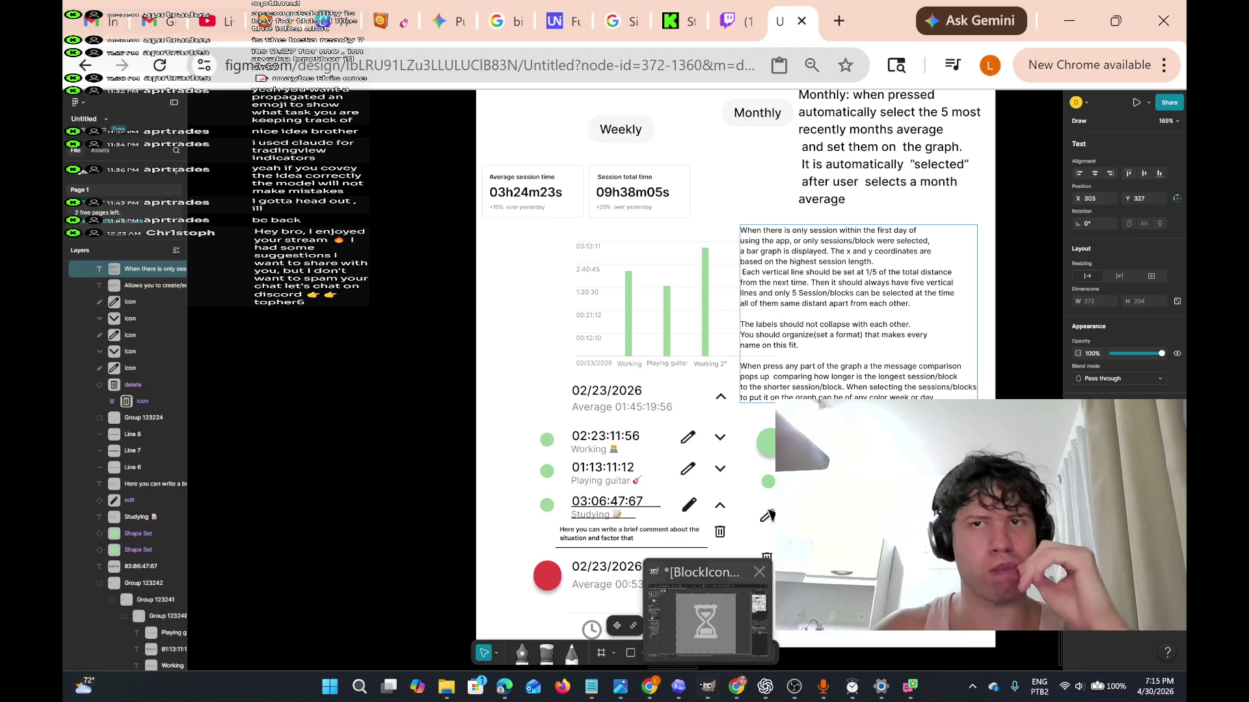
pyautogui.scroll(4, 735, 377)
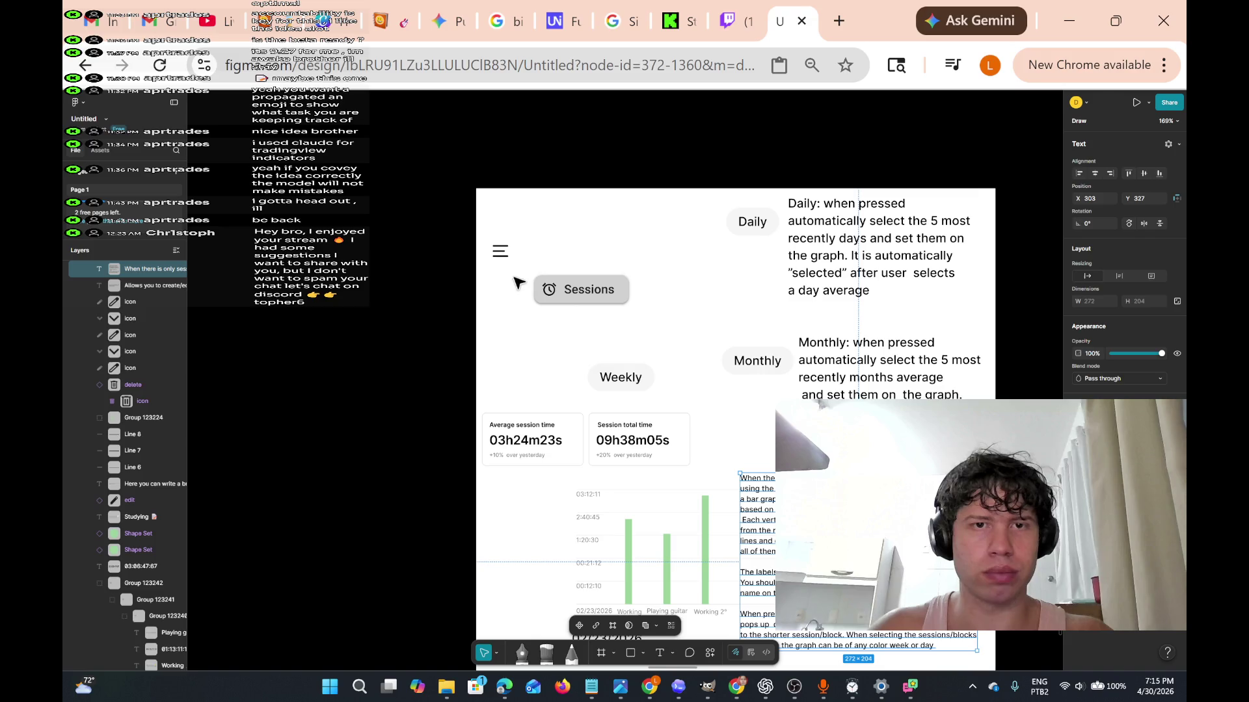
# Try deleting the header bar and moving the Daily pill, undoing both header deletions.
pyautogui.moveTo(684, 311); pyautogui.dragTo(692, 311)
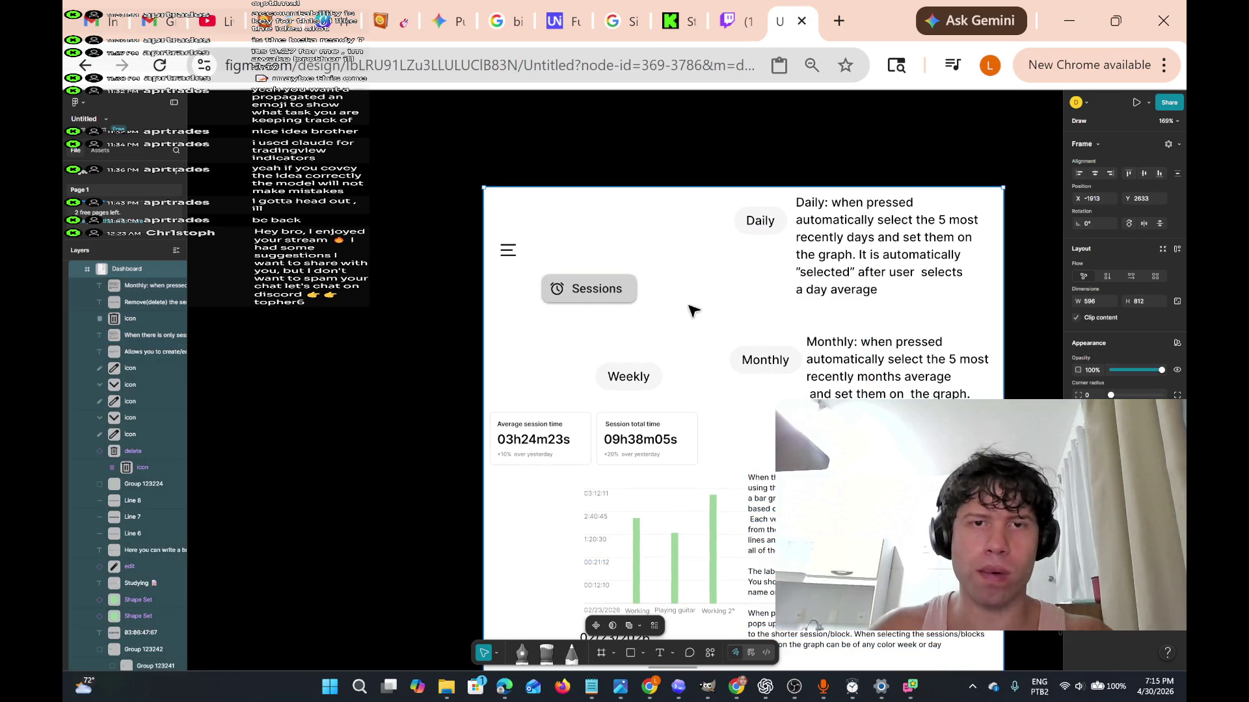
pyautogui.click(548, 252)
pyautogui.press('Delete')
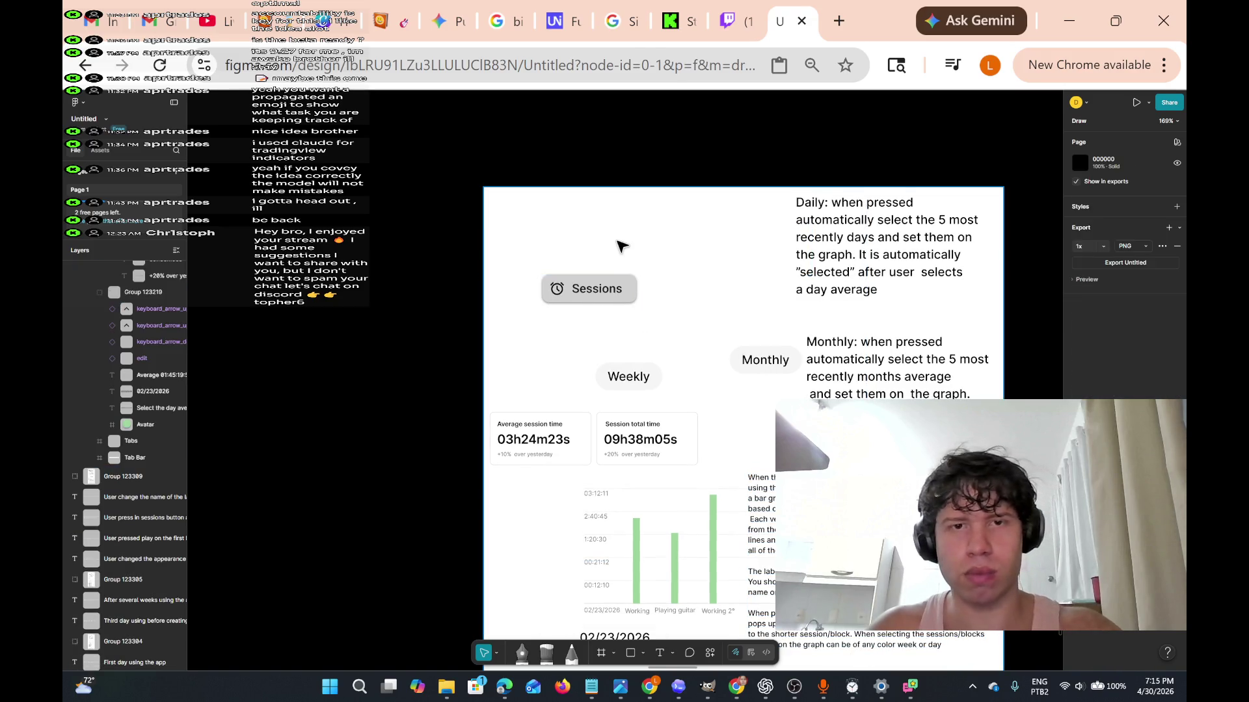
pyautogui.hotkey('ctrl', 'z')
pyautogui.click(759, 217)
pyautogui.moveTo(760, 218)
pyautogui.mouseDown()
pyautogui.moveTo(810, 198)
pyautogui.moveTo(946, 273)
pyautogui.moveTo(979, 318)
pyautogui.mouseUp()
pyautogui.click(549, 259)
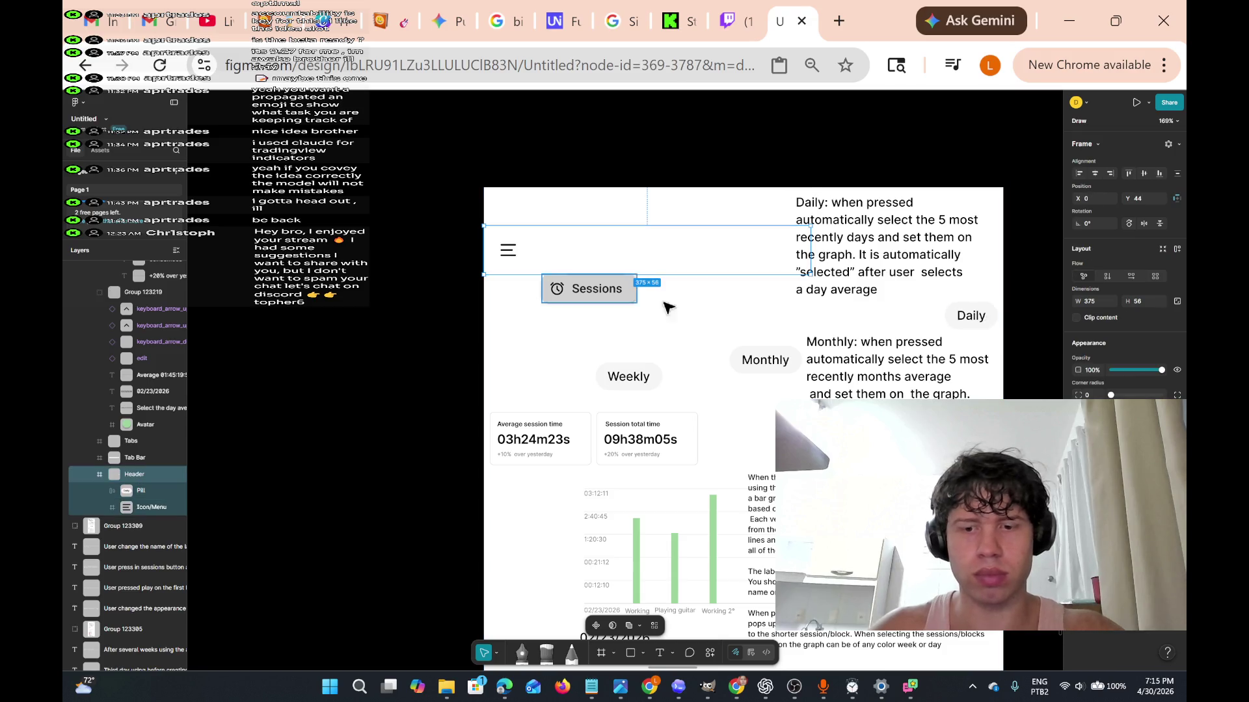
pyautogui.press('Delete')
pyautogui.moveTo(690, 318); pyautogui.dragTo(546, 333)
pyautogui.hotkey('ctrl', 'z')
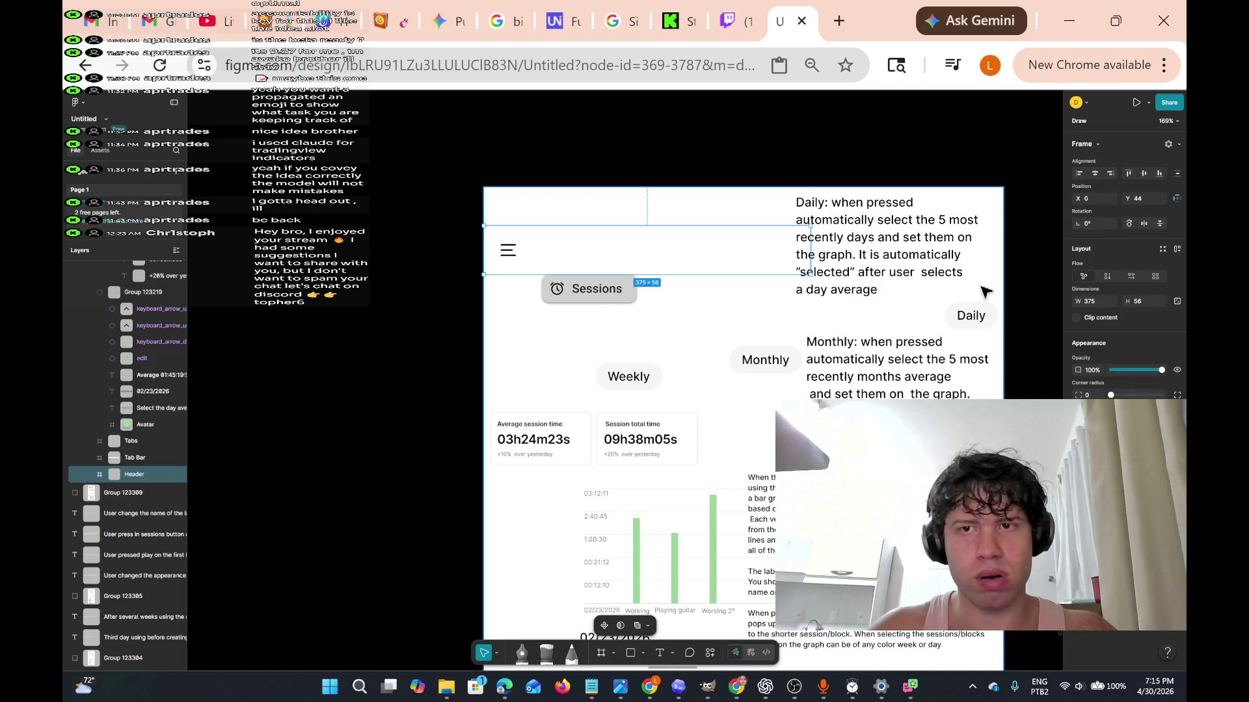
# Move the Daily text left, pull the Daily pill out of the header, and delete the Sessions button.
pyautogui.click(971, 315)
pyautogui.moveTo(695, 506); pyautogui.dragTo(615, 512)
pyautogui.moveTo(514, 546)
pyautogui.mouseDown()
pyautogui.moveTo(956, 357)
pyautogui.moveTo(926, 398)
pyautogui.moveTo(952, 323)
pyautogui.moveTo(929, 300)
pyautogui.moveTo(1023, 340)
pyautogui.moveTo(1021, 329)
pyautogui.moveTo(538, 264)
pyautogui.moveTo(418, 279)
pyautogui.mouseUp()
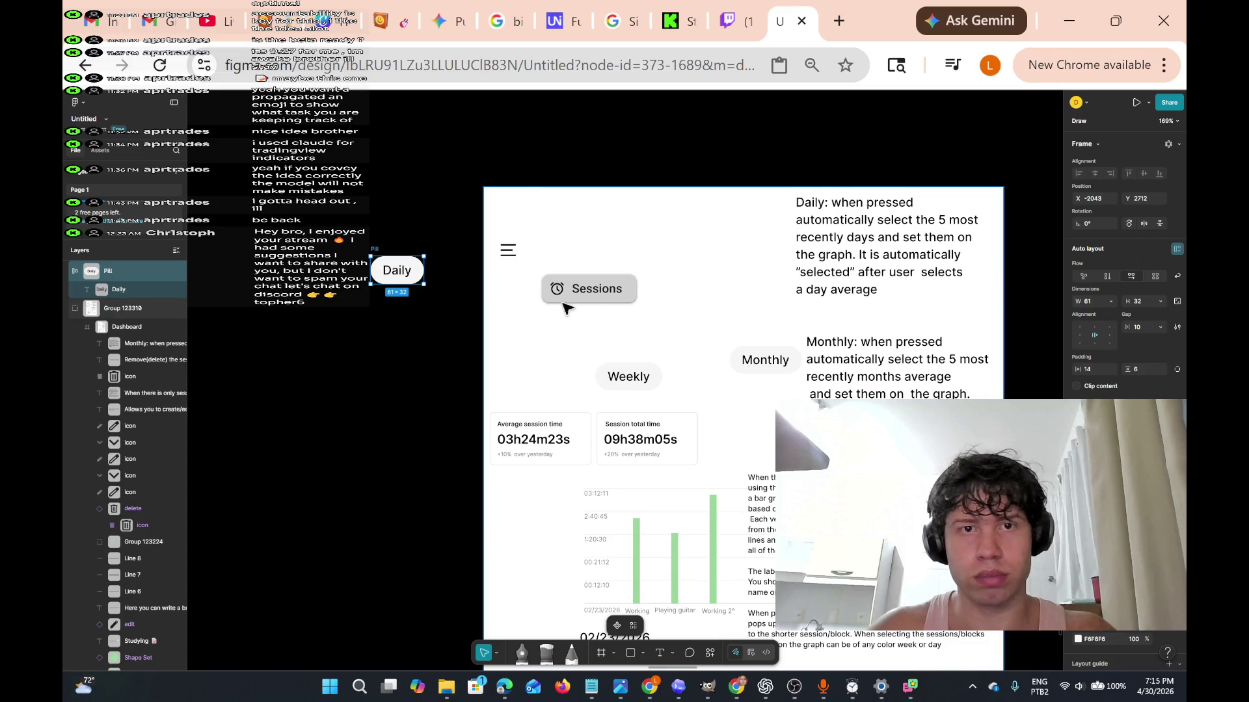
pyautogui.click(676, 305)
pyautogui.moveTo(682, 324)
pyautogui.mouseDown()
pyautogui.moveTo(555, 315)
pyautogui.moveTo(502, 246)
pyautogui.mouseUp()
pyautogui.press('Delete')
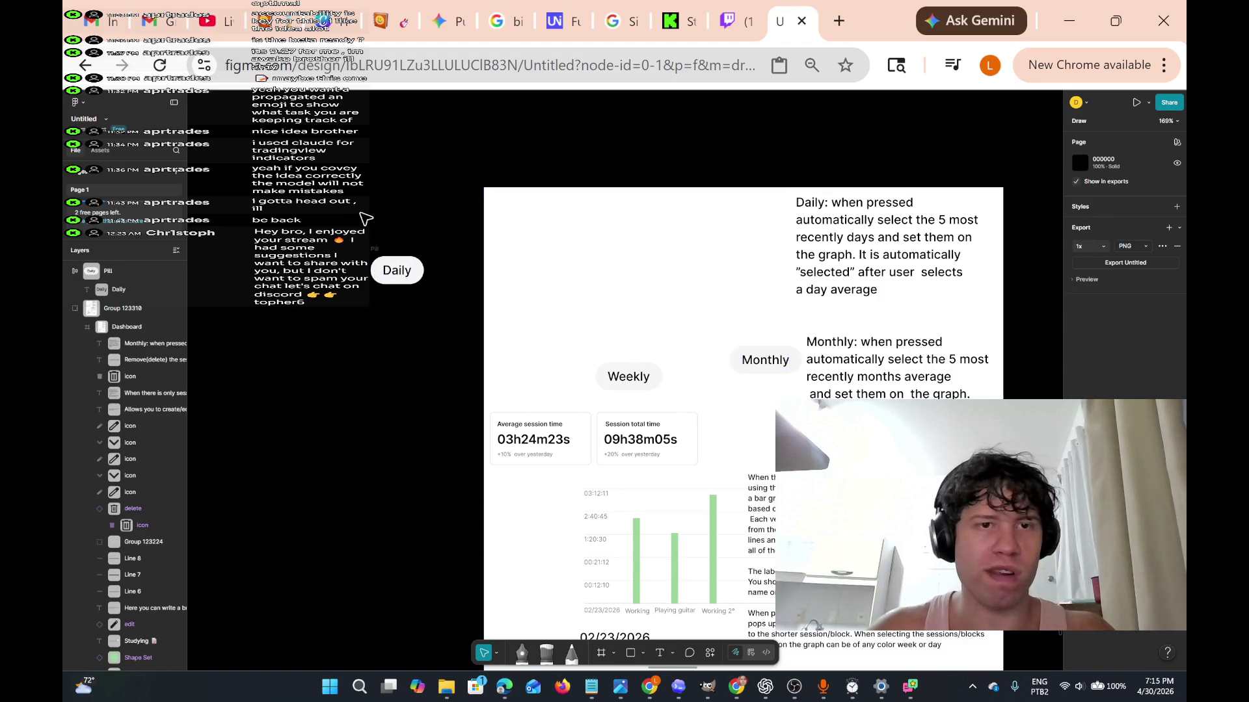
# Place the Daily pill top-left beside its note, and shift the Monthly pill and note up-left.
pyautogui.click(759, 318)
pyautogui.click(797, 221)
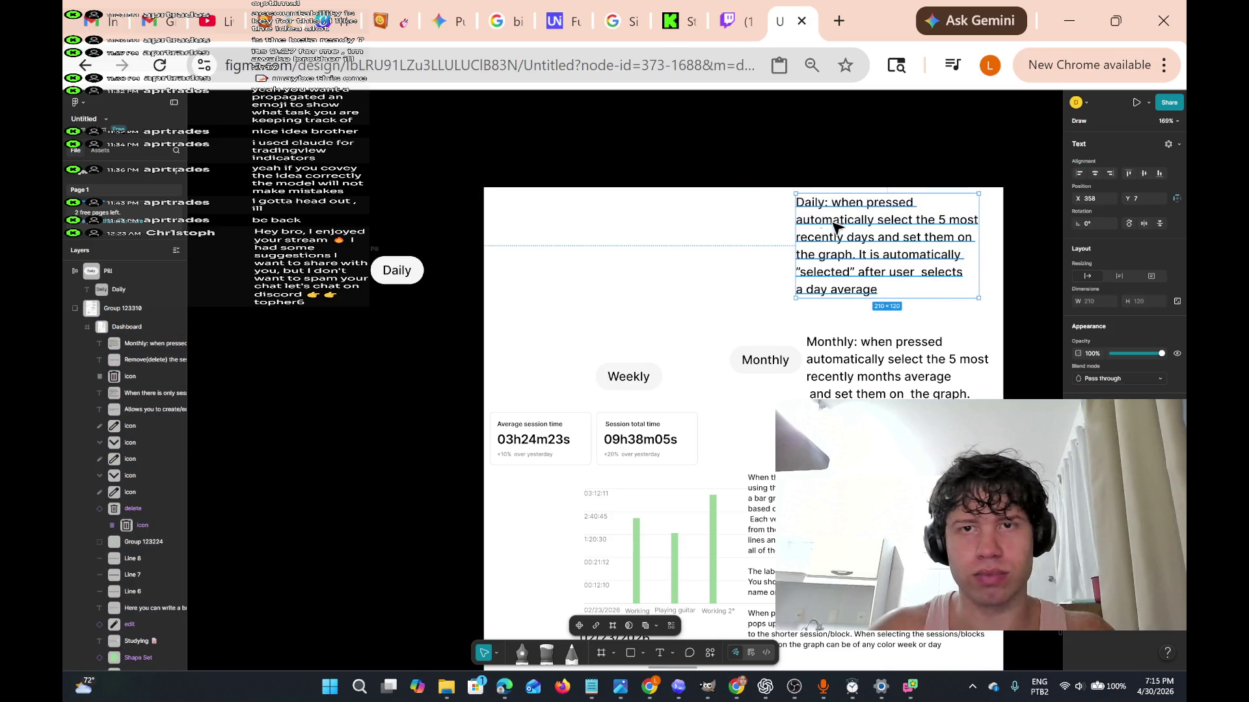
pyautogui.moveTo(835, 225); pyautogui.dragTo(650, 233)
pyautogui.moveTo(292, 225); pyautogui.dragTo(421, 327)
pyautogui.click(420, 277)
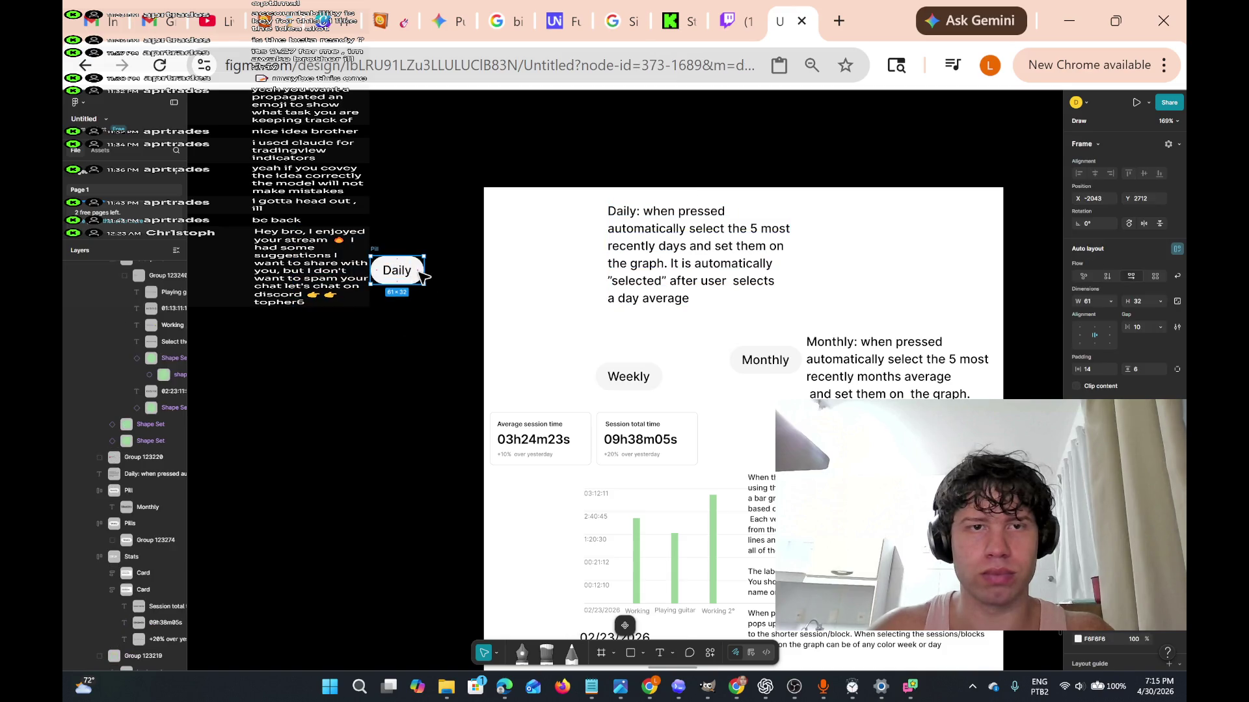
pyautogui.moveTo(420, 277); pyautogui.dragTo(554, 240)
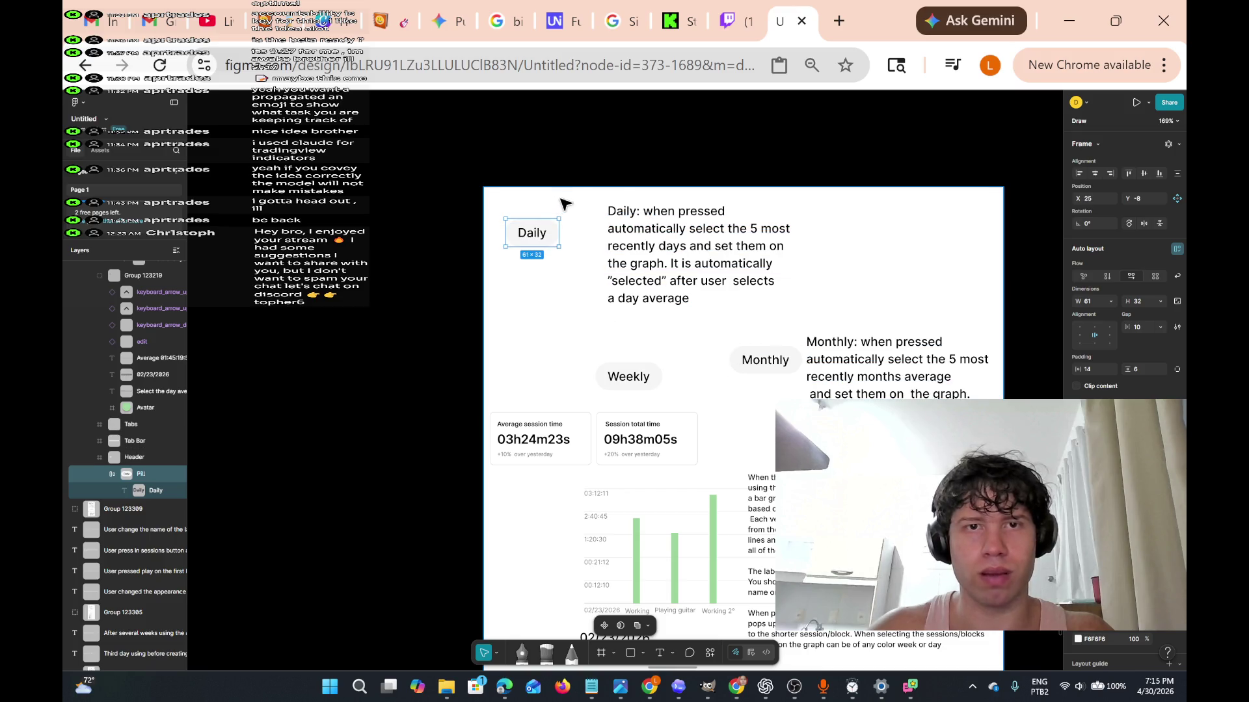
pyautogui.moveTo(604, 212); pyautogui.dragTo(800, 315)
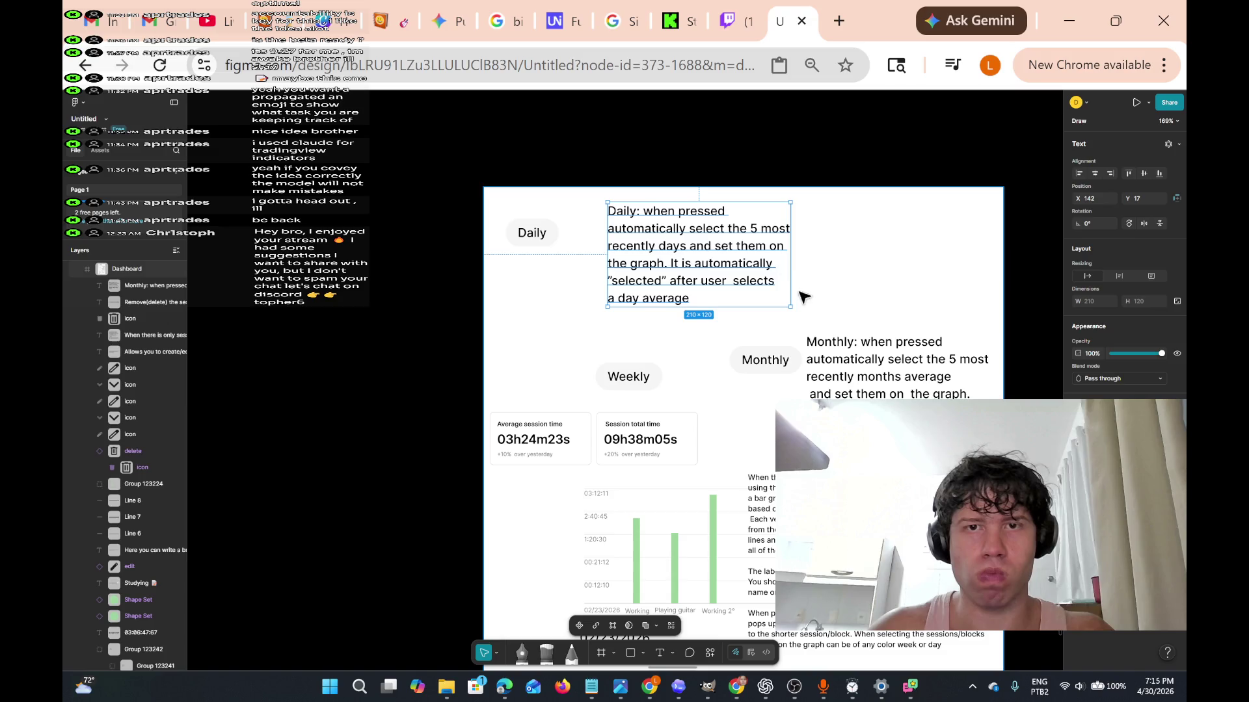
pyautogui.moveTo(776, 268); pyautogui.dragTo(742, 269)
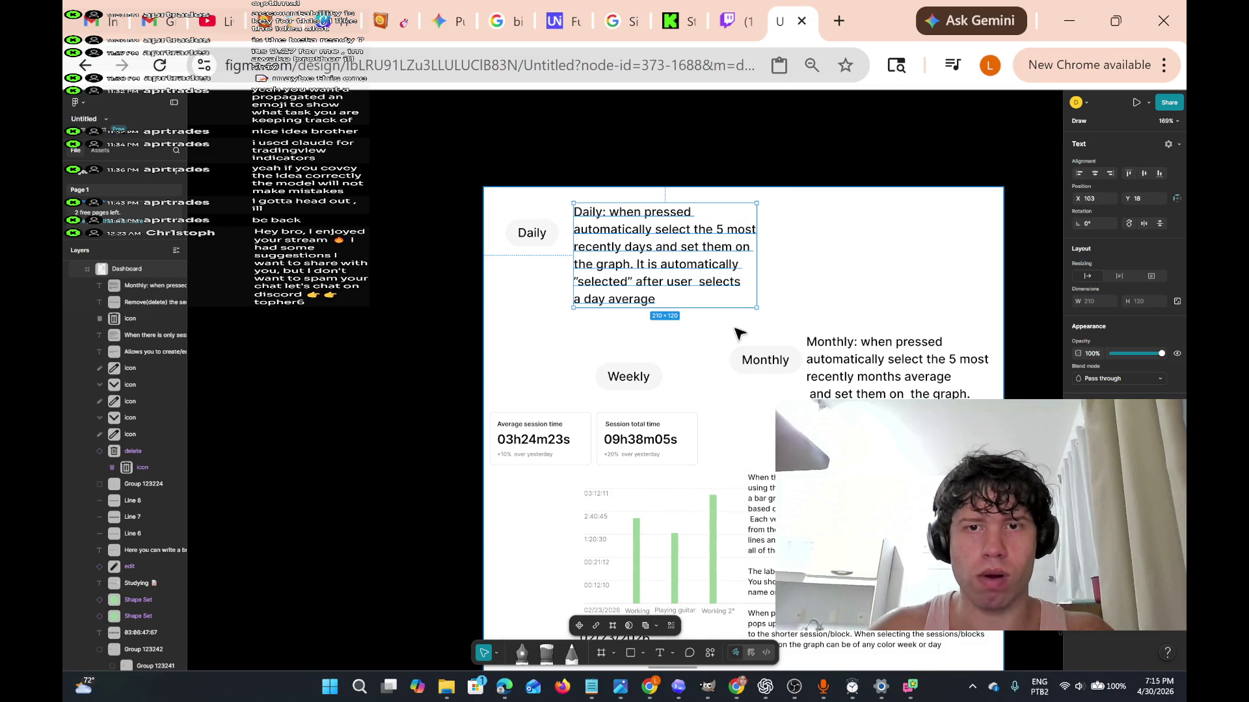
pyautogui.moveTo(715, 322); pyautogui.dragTo(997, 462)
pyautogui.moveTo(942, 423)
pyautogui.mouseDown()
pyautogui.moveTo(942, 357)
pyautogui.moveTo(911, 370)
pyautogui.moveTo(917, 392)
pyautogui.mouseUp()
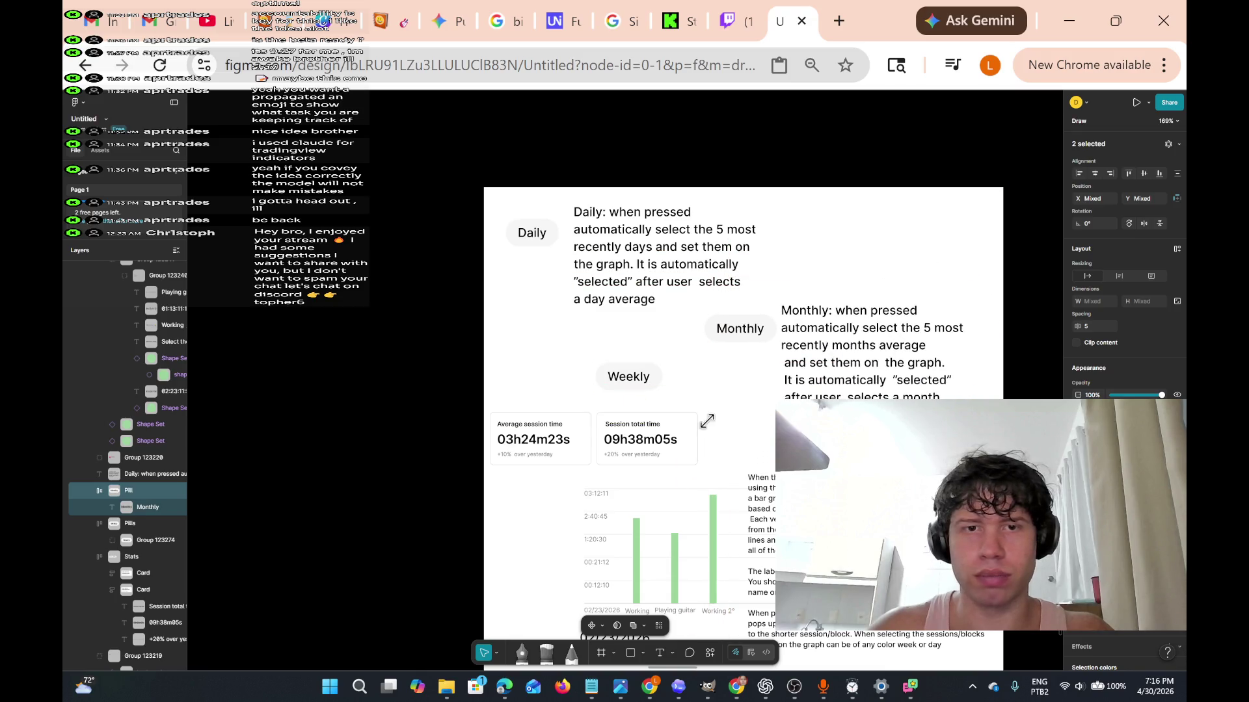
# Copy the Dashboard frame and paste a duplicate onto the empty canvas beside it.
pyautogui.scroll(-3, 691, 453)
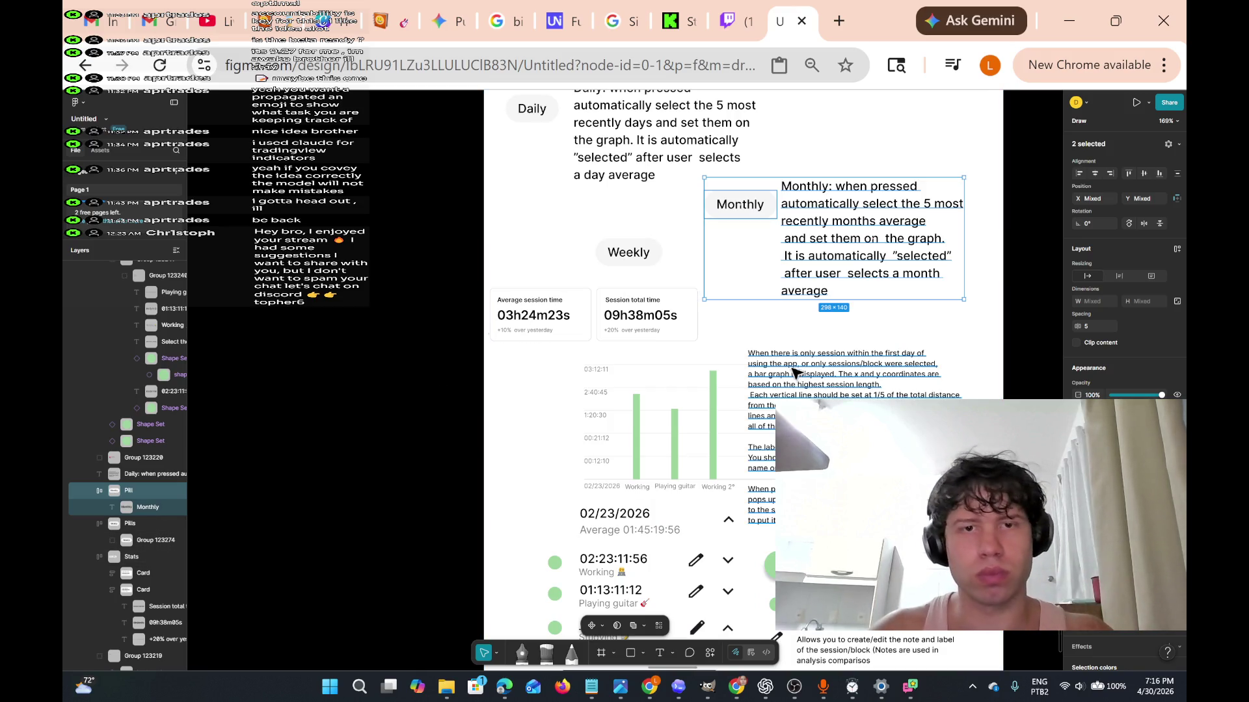
pyautogui.scroll(-2, 781, 407)
pyautogui.scroll(4, 775, 415)
pyautogui.keyDown('ctrl'); pyautogui.scroll(-5, 776, 416); pyautogui.keyUp('ctrl')
pyautogui.click(831, 298)
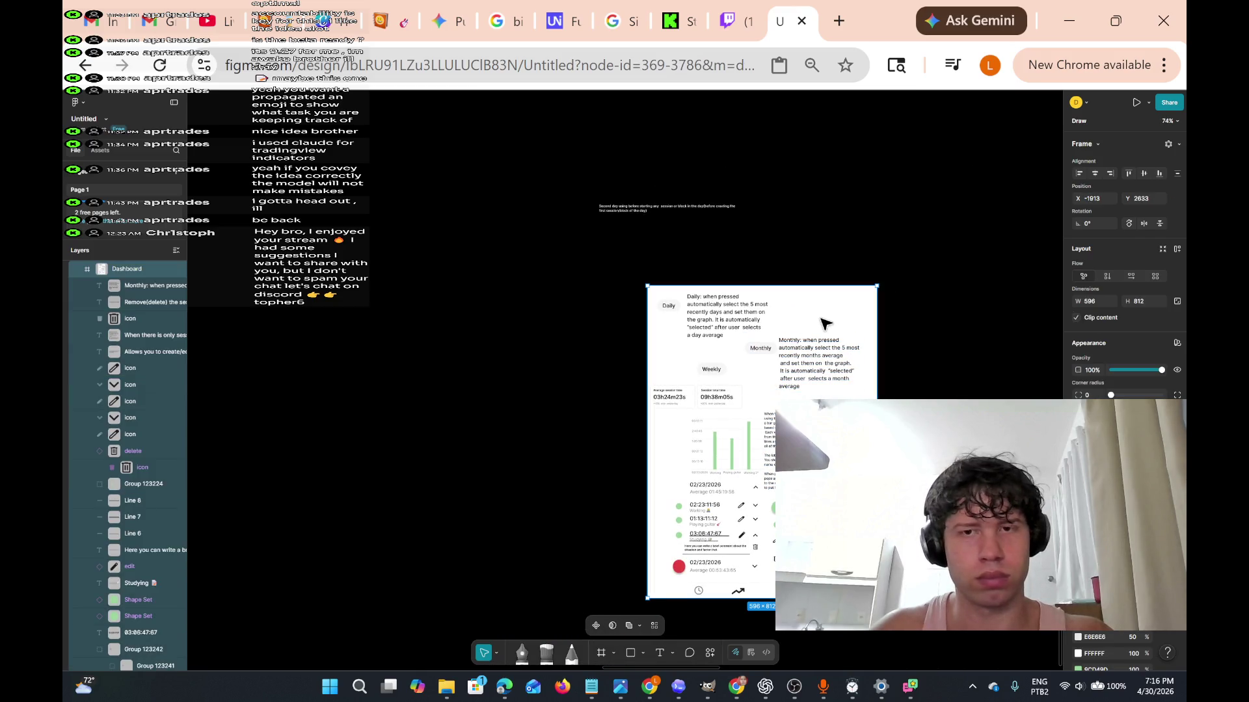
pyautogui.rightClick(831, 301)
pyautogui.click(835, 287)
pyautogui.hscroll(-3, 489, 310)
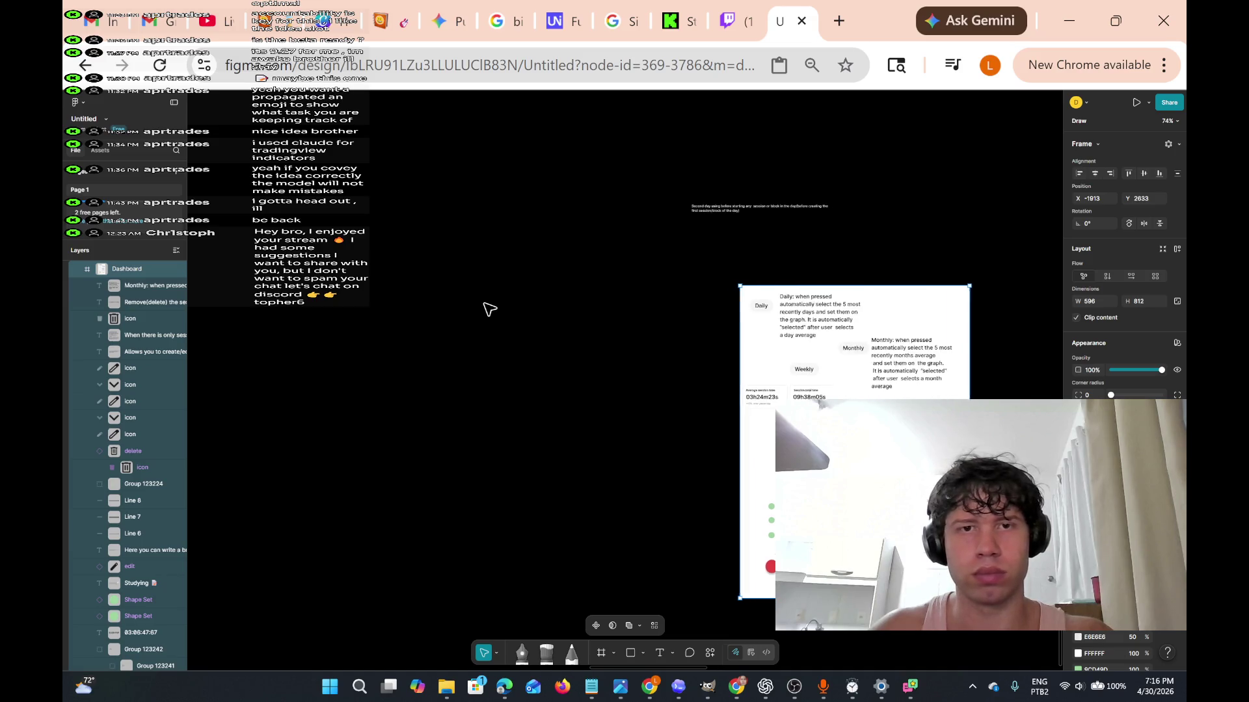
pyautogui.rightClick(461, 313)
pyautogui.click(485, 321)
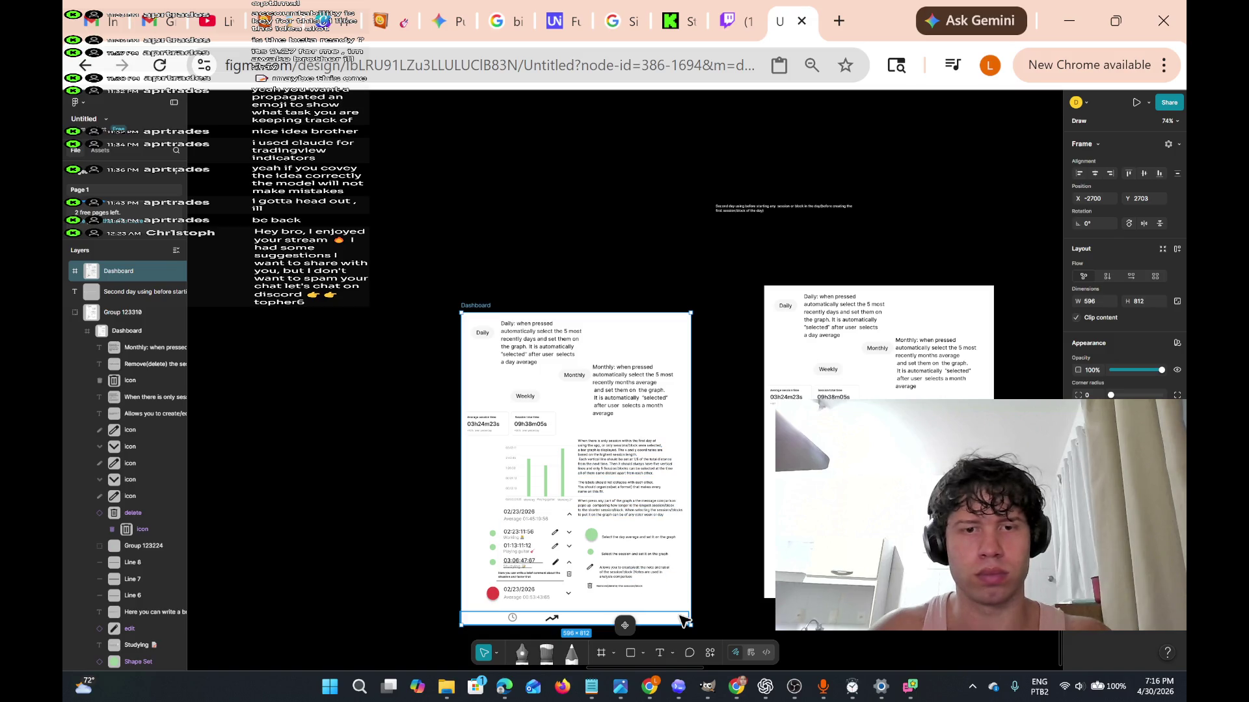
# Bring the finished Windows timer alert to the front.
pyautogui.scroll(3, 609, 564)
pyautogui.scroll(-6, 610, 564)
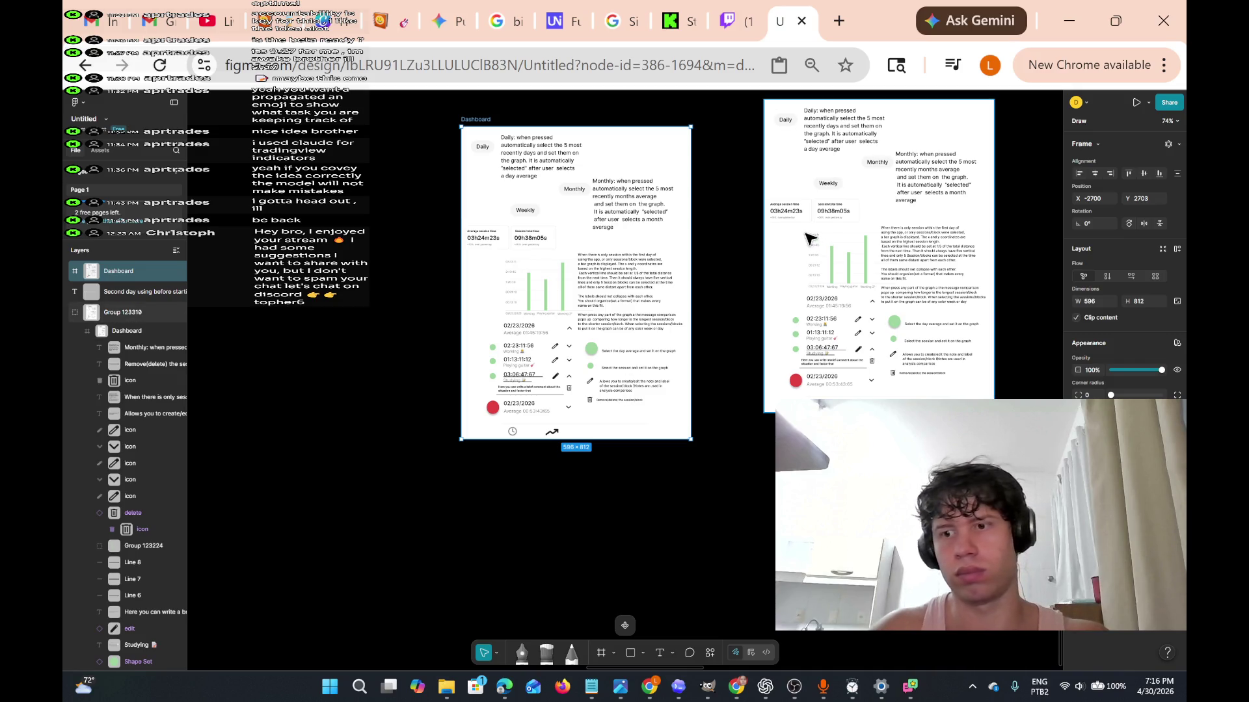
pyautogui.scroll(5, 810, 239)
pyautogui.moveTo(852, 687)
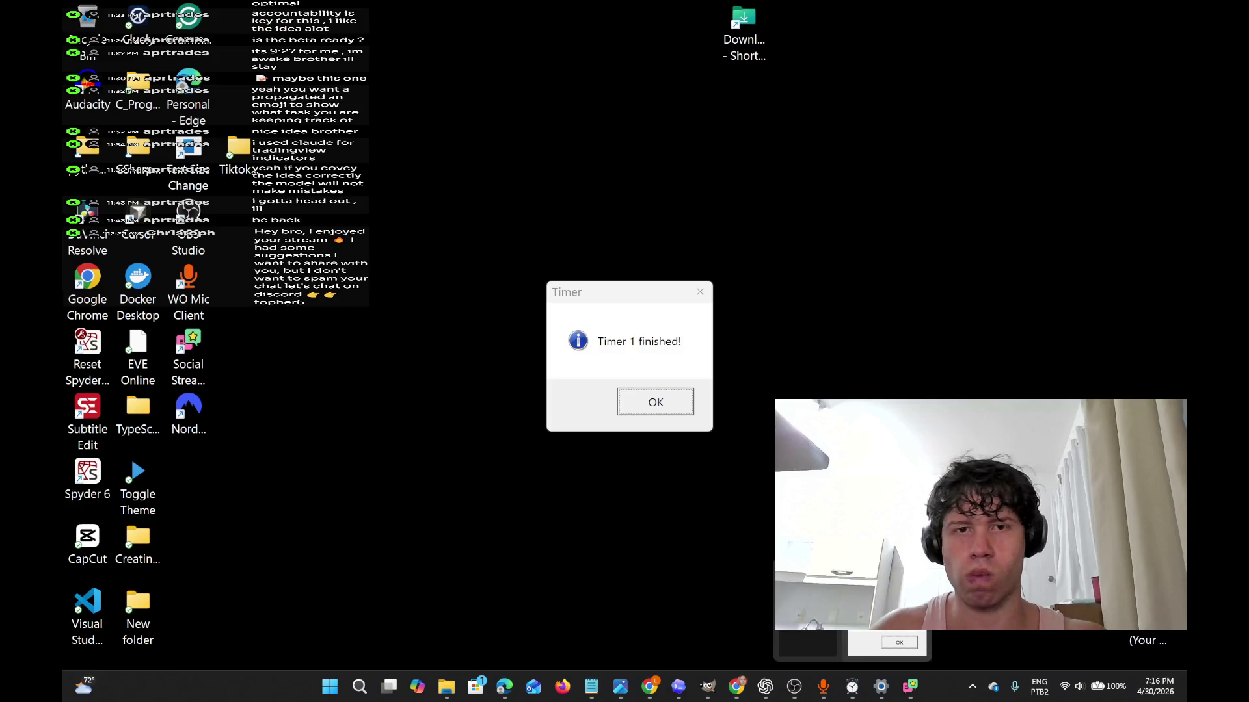
pyautogui.click(852, 643)
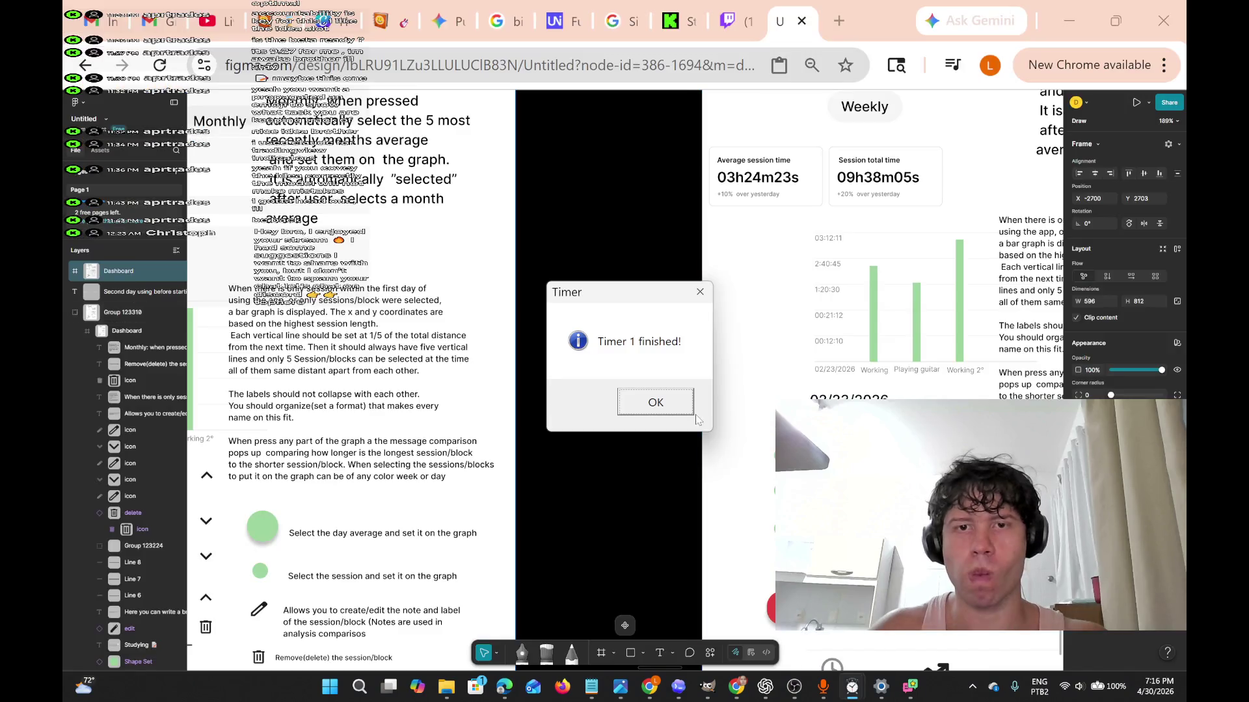
# Dismiss the timer alert, restart Timer 1 for 10 minutes, and minimize the Clock window.
pyautogui.click(659, 403)
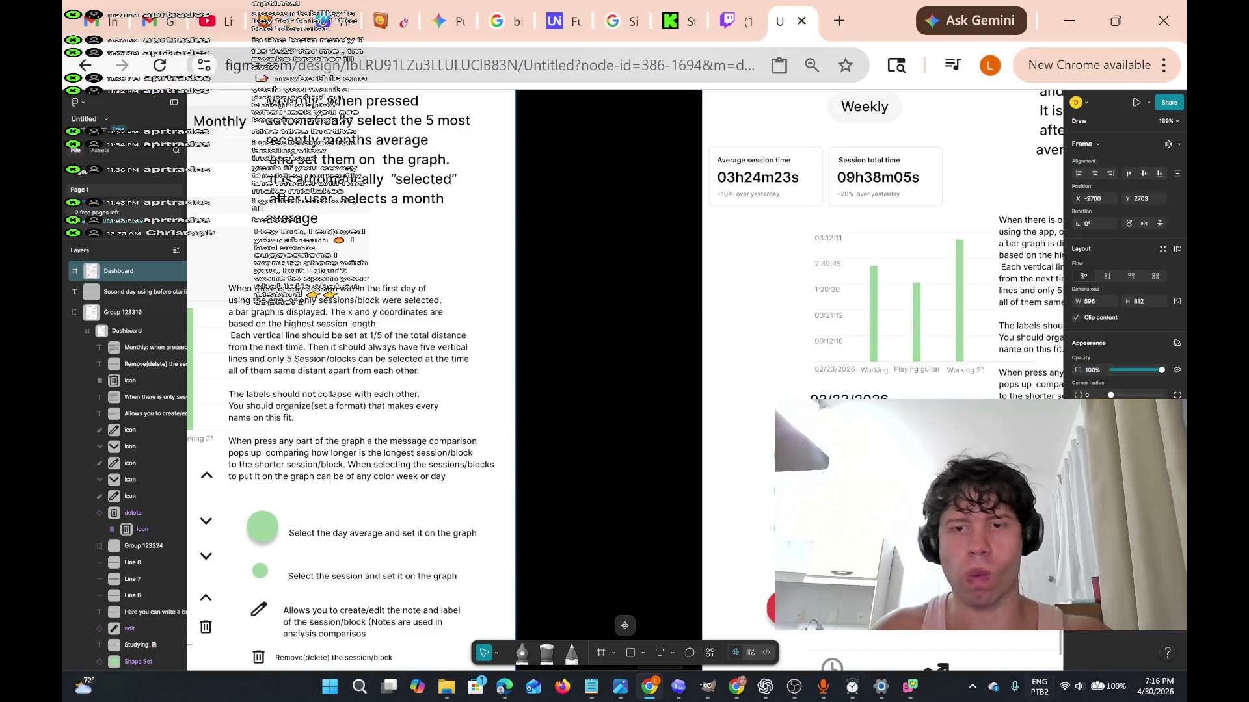
pyautogui.click(852, 686)
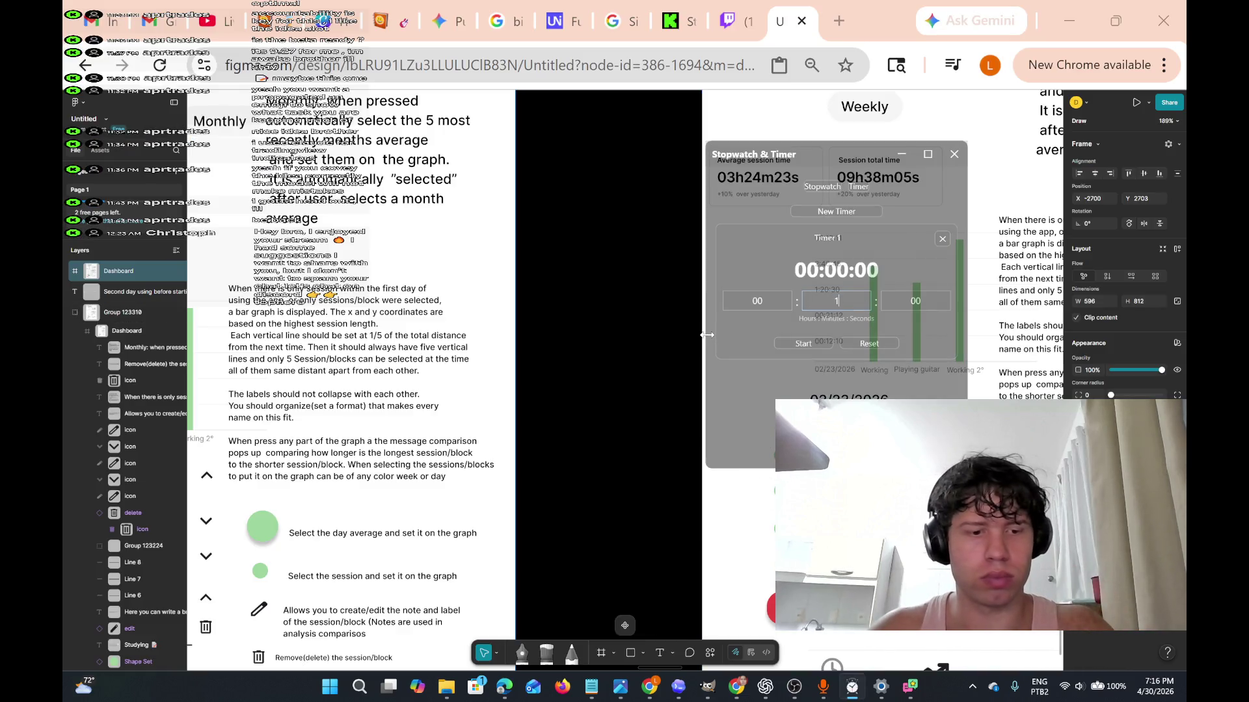
pyautogui.write('0')
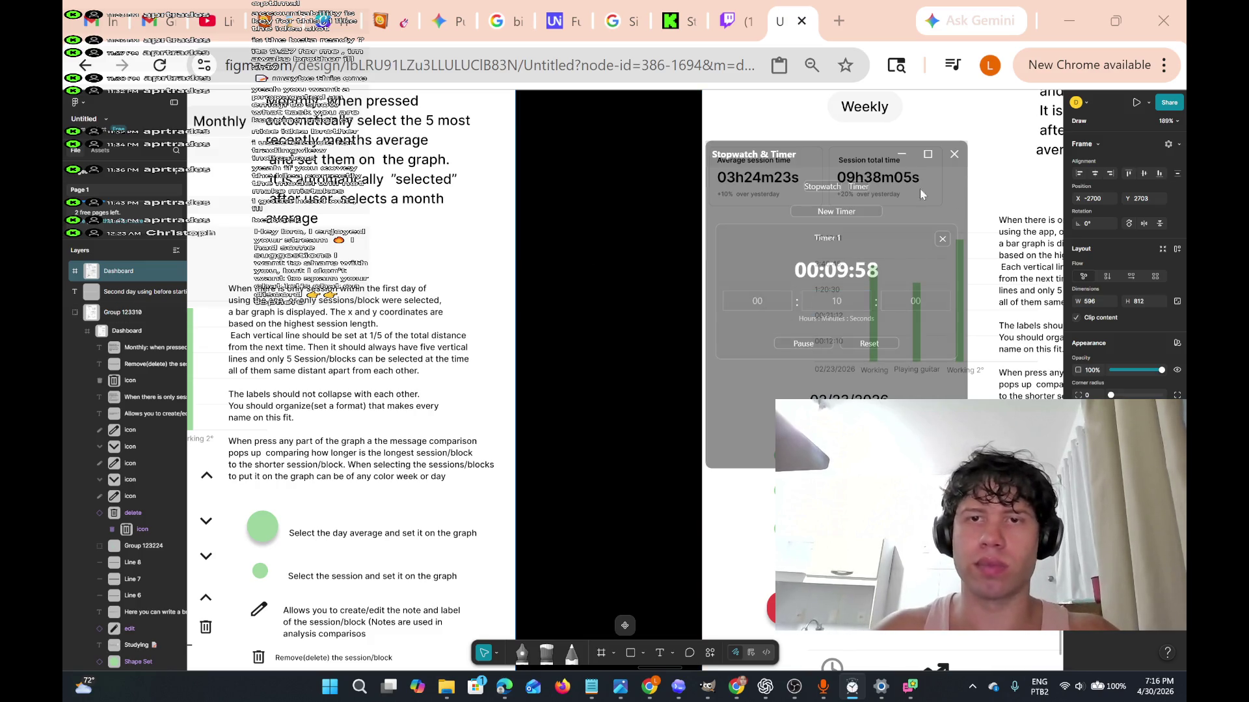
pyautogui.click(902, 157)
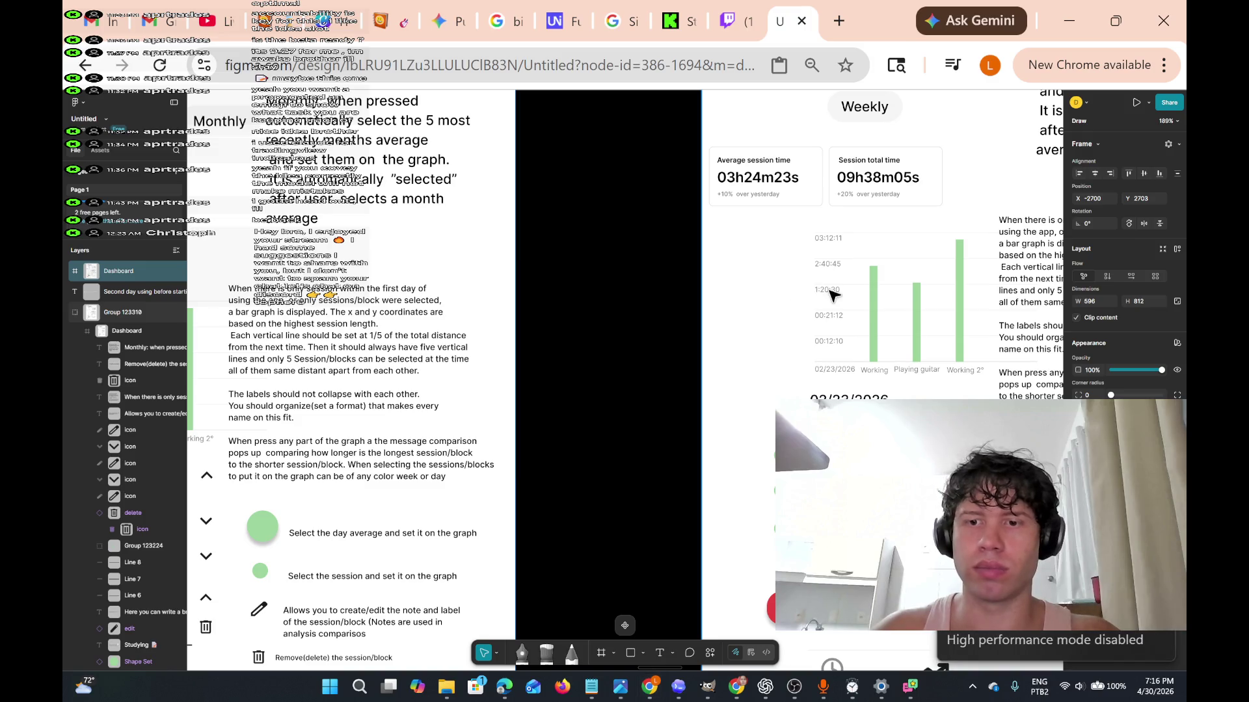
pyautogui.hscroll(5, 831, 289)
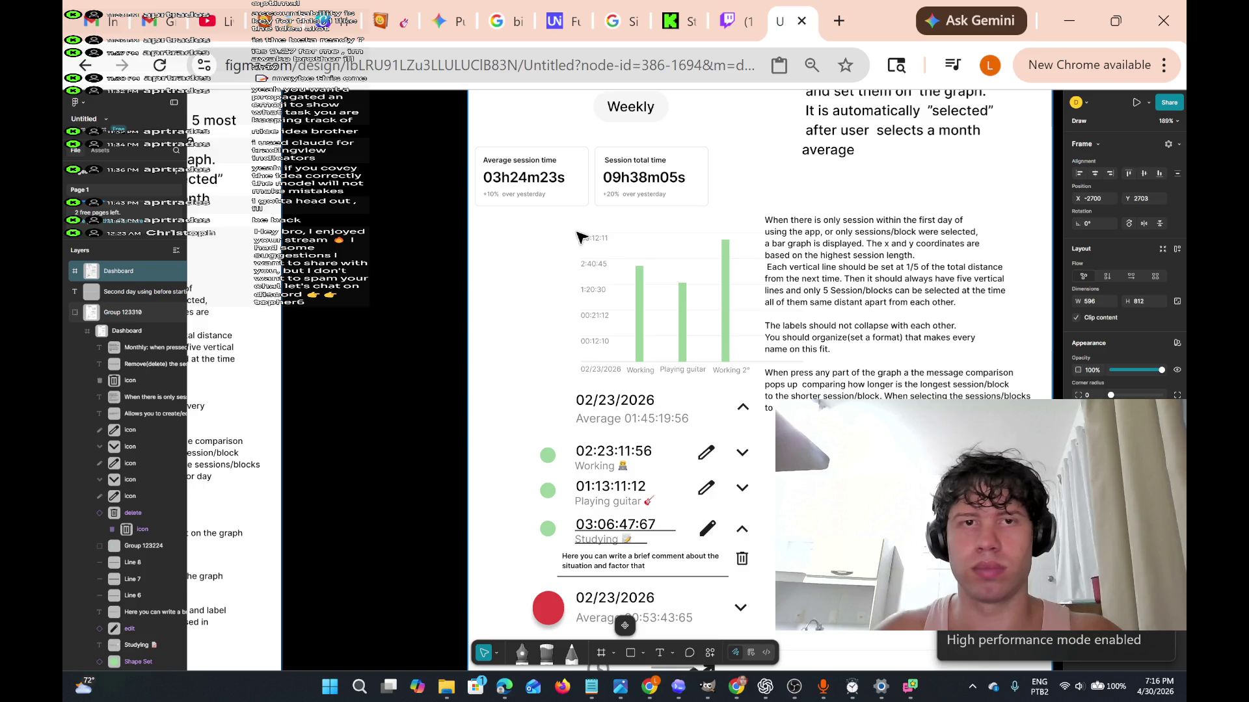
# Erase the whole 'When there is only session…' bar-graph paragraph from the duplicate frame.
pyautogui.hscroll(-5, 574, 235)
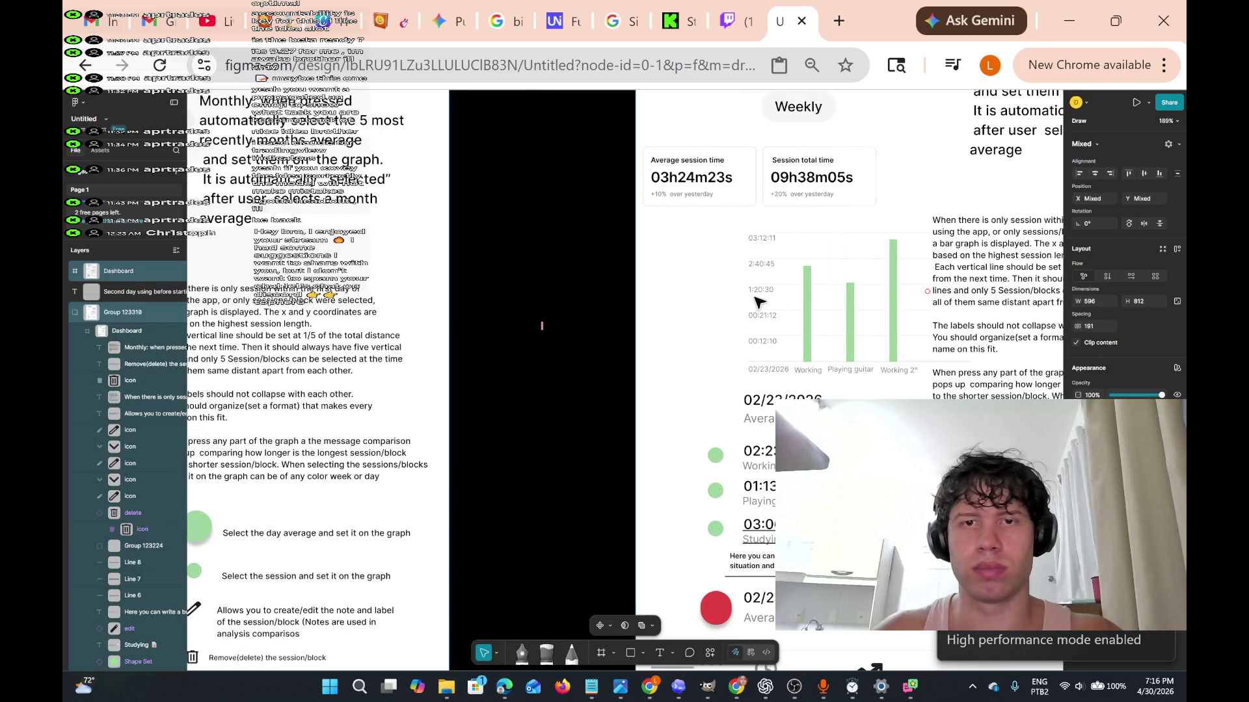
pyautogui.hscroll(5, 758, 301)
pyautogui.click(748, 290)
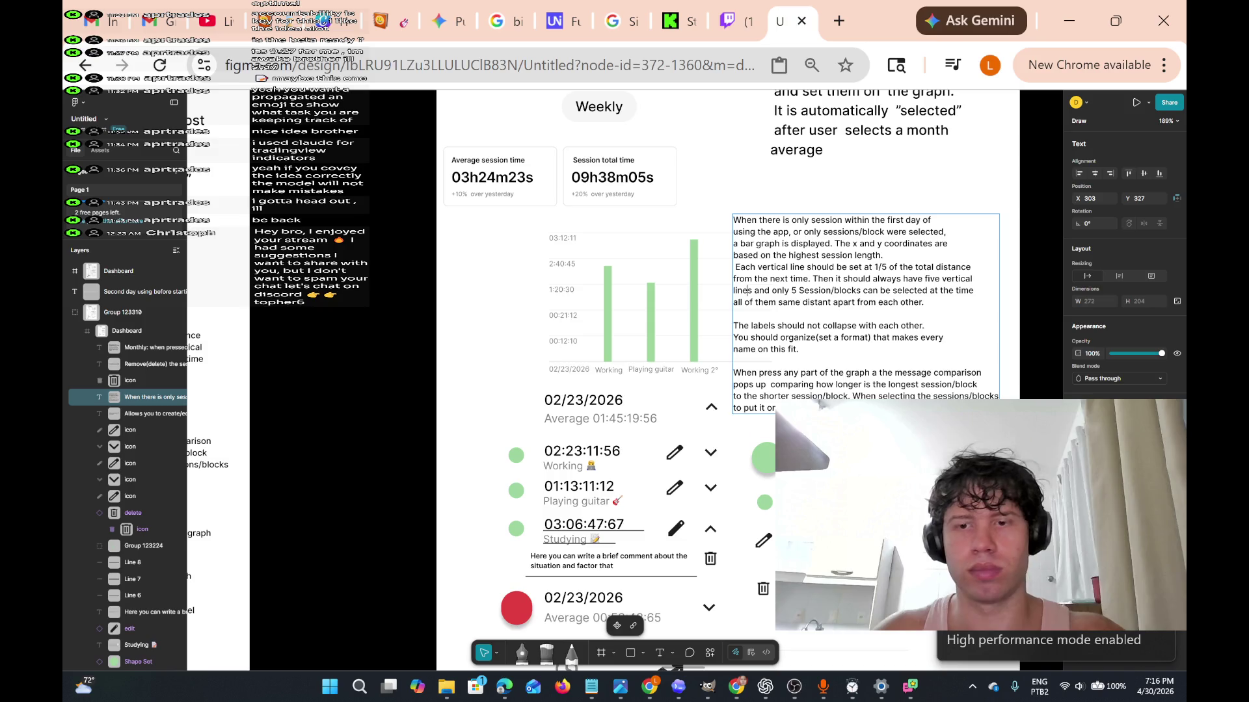
pyautogui.press('BackSpace')
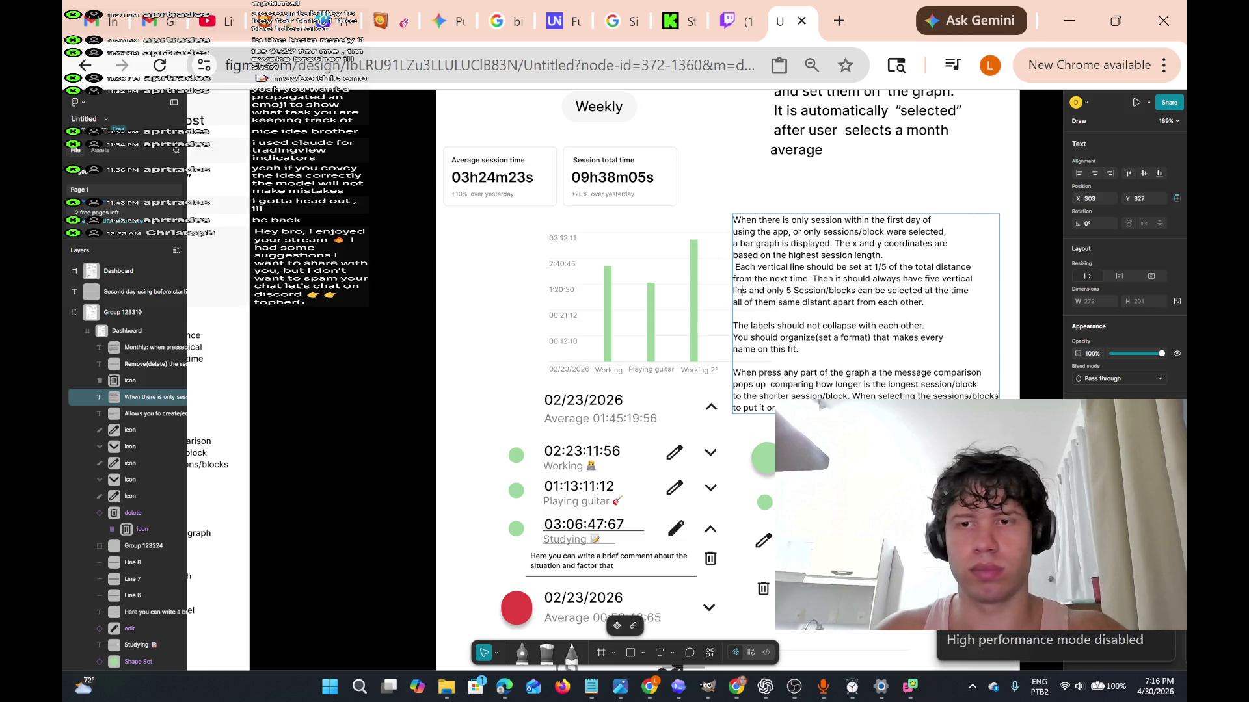
pyautogui.press('Delete')
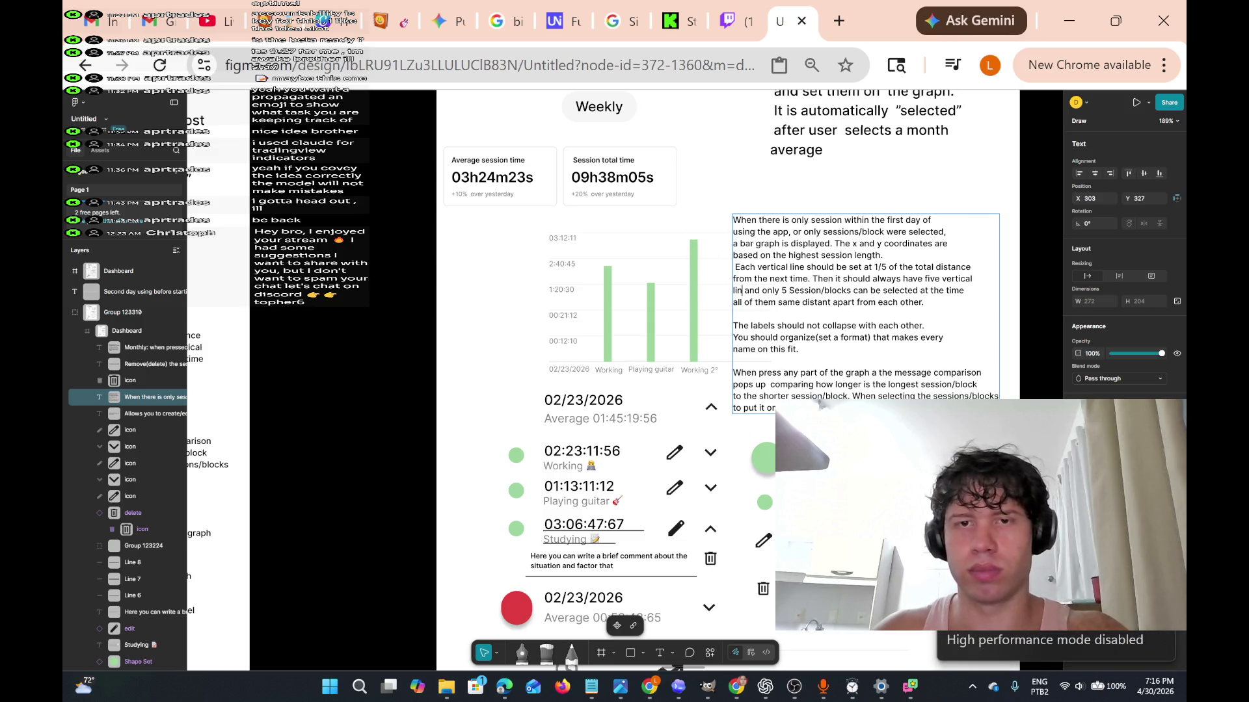
pyautogui.hotkey('ctrl', 'a')
pyautogui.scroll(1, 593, 381)
pyautogui.press('BackSpace')
pyautogui.click(757, 404)
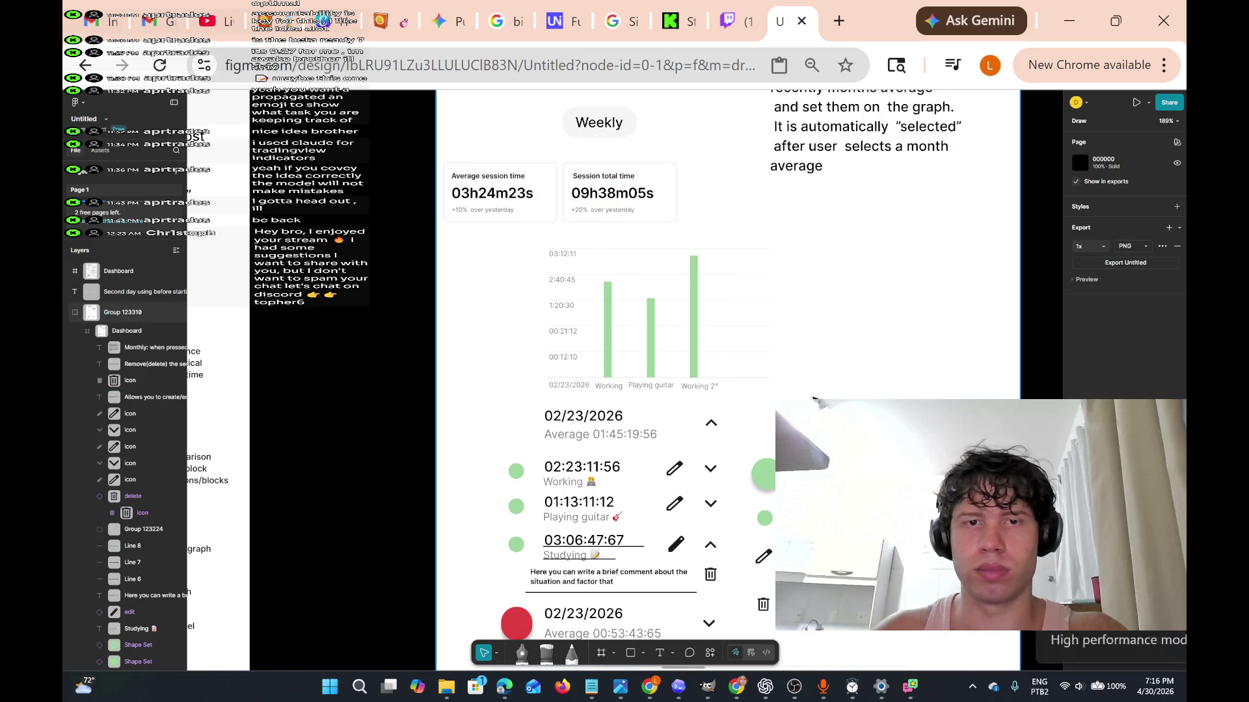
pyautogui.hscroll(2, 756, 415)
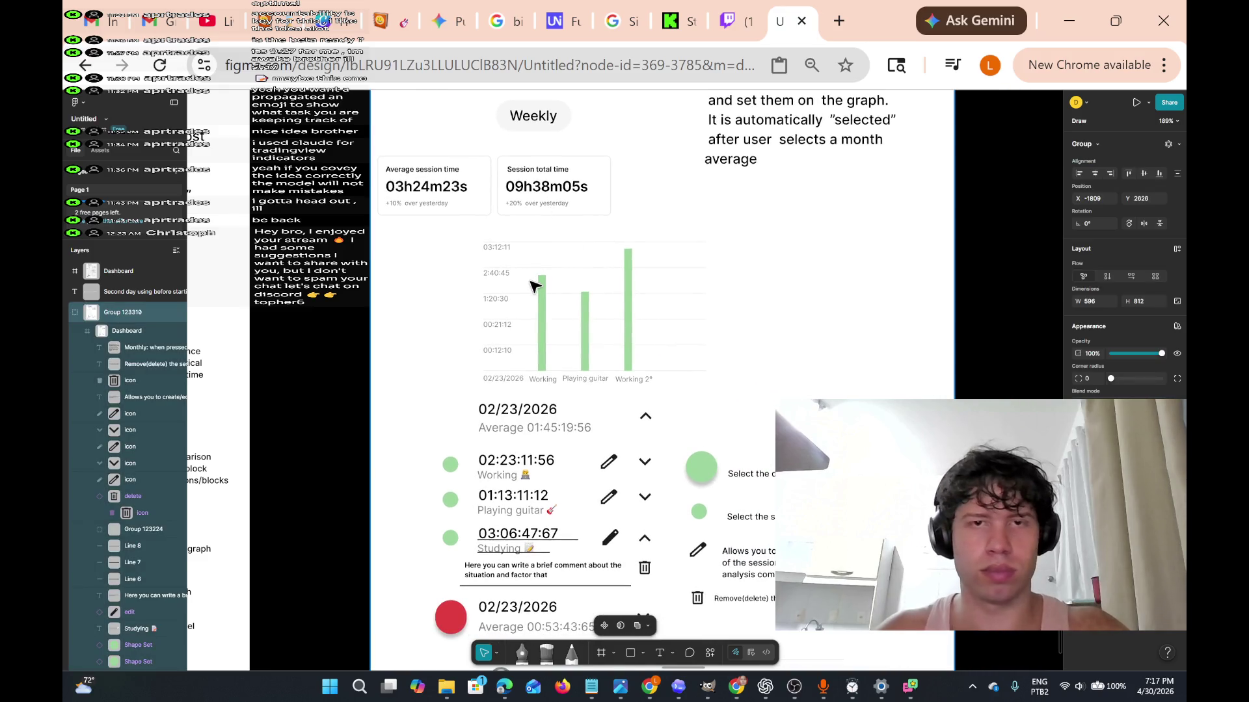
# Delete the bar chart from the duplicate Dashboard frame.
pyautogui.moveTo(457, 235)
pyautogui.mouseDown()
pyautogui.moveTo(525, 315)
pyautogui.moveTo(714, 398)
pyautogui.mouseUp()
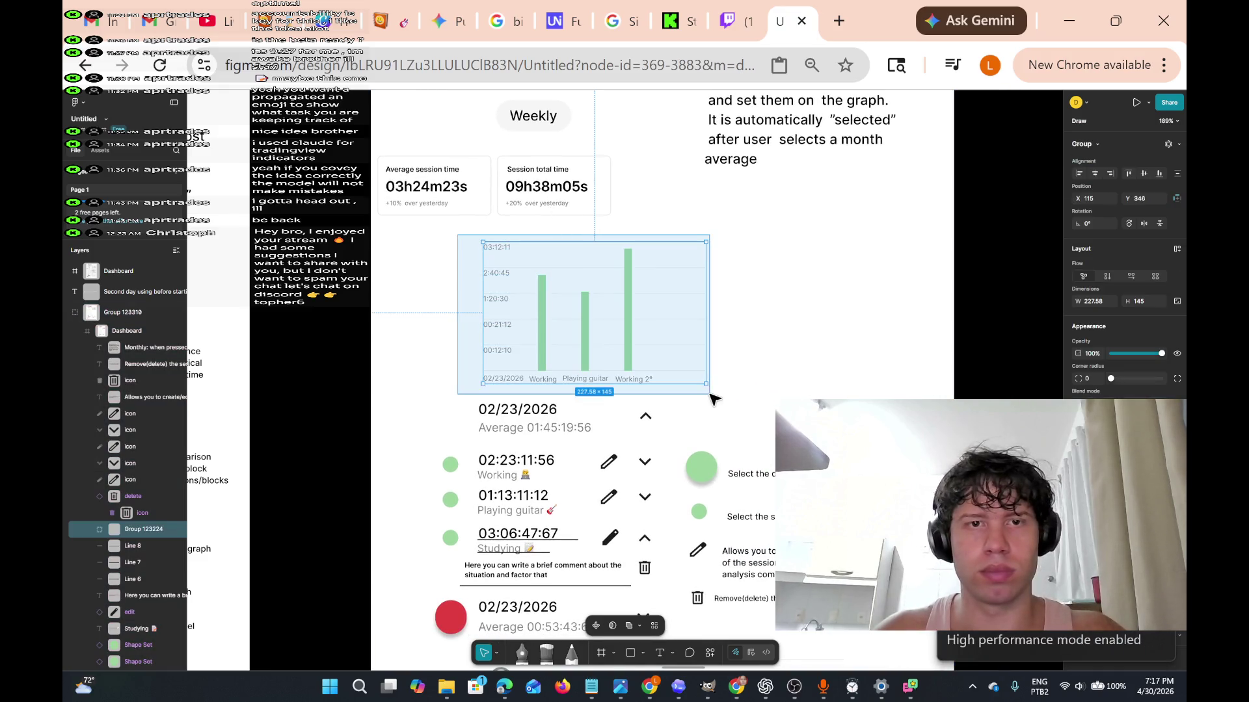
pyautogui.press('Delete')
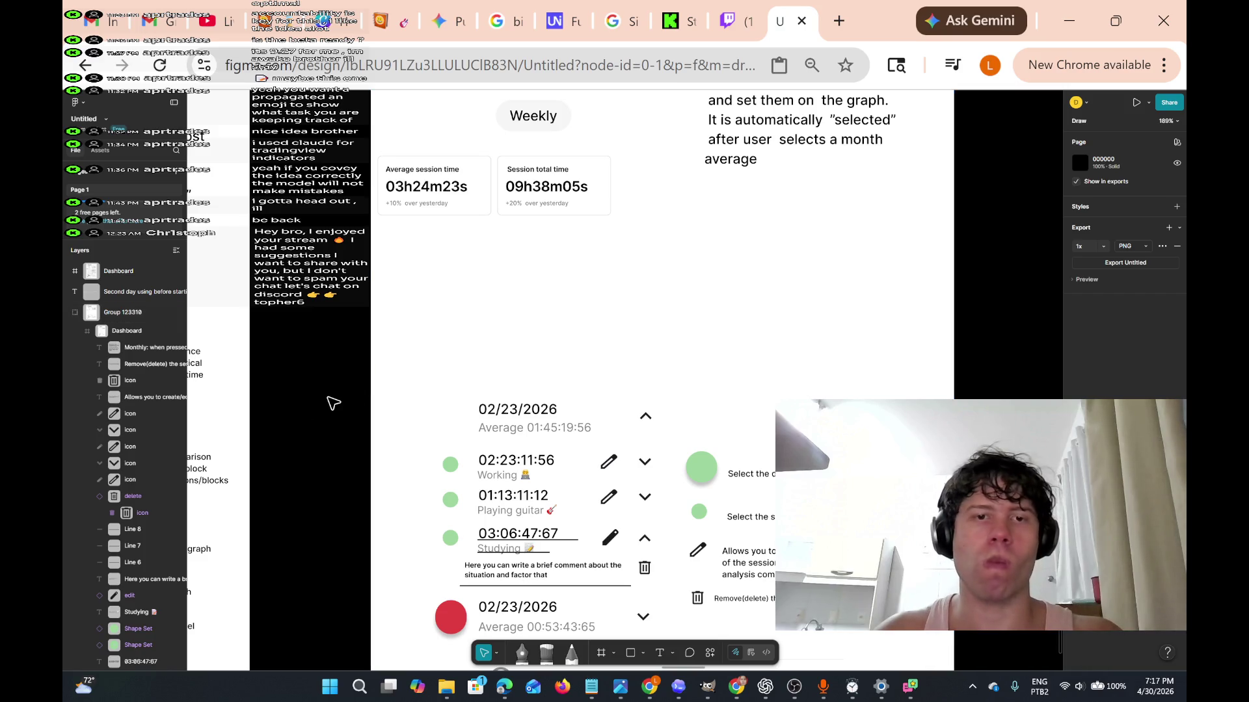
pyautogui.scroll(-5, 625, 357)
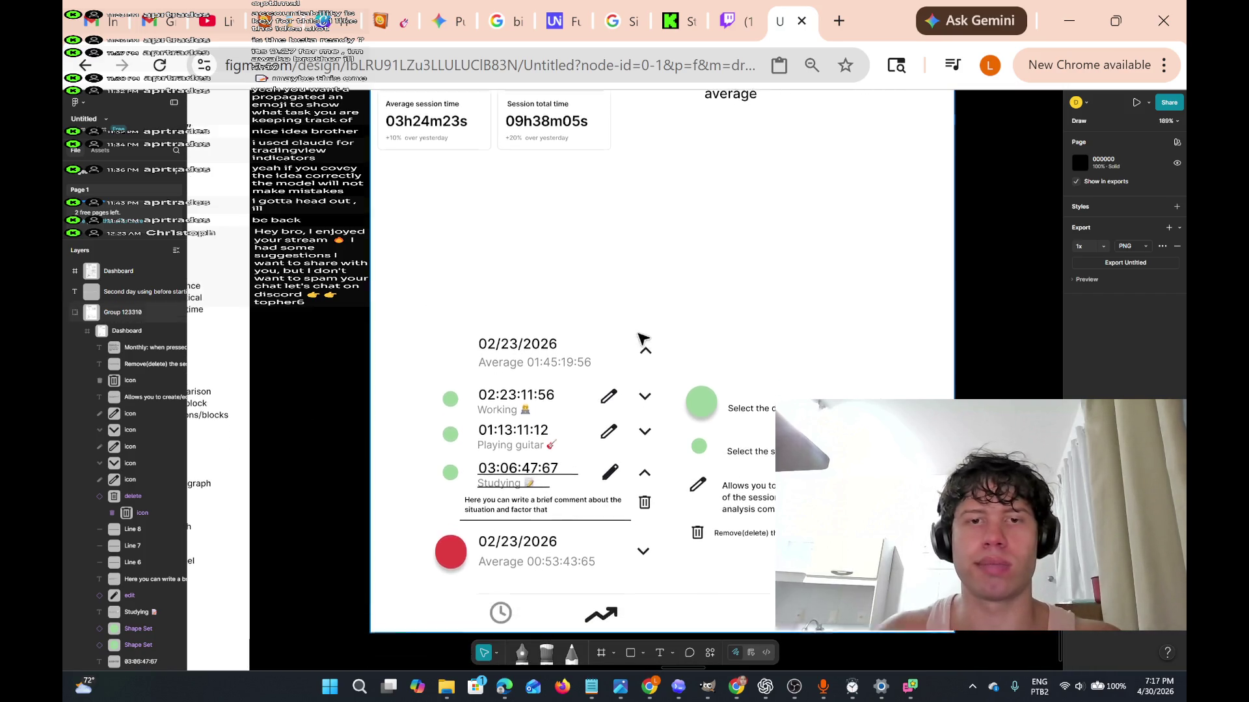
pyautogui.scroll(7, 719, 334)
pyautogui.scroll(3, 656, 260)
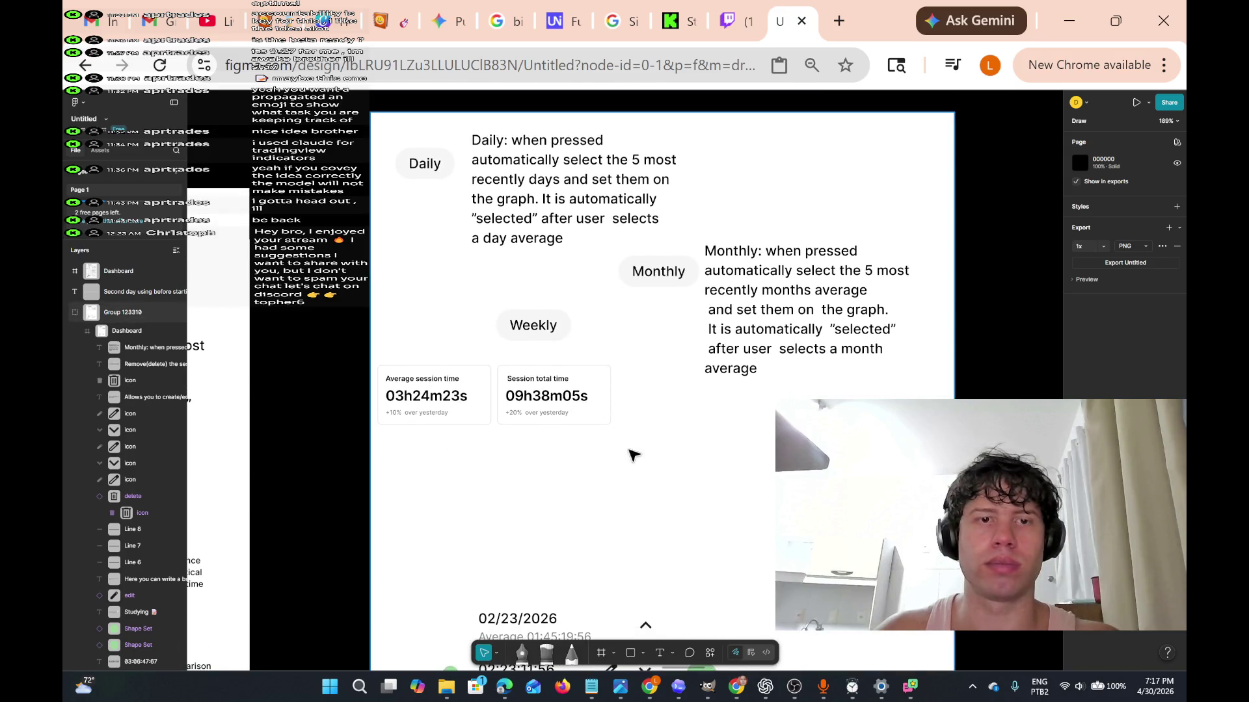
pyautogui.scroll(-1, 632, 449)
# Move both stat cards out of their Stats frame and delete the empty frame.
pyautogui.moveTo(681, 458)
pyautogui.mouseDown()
pyautogui.moveTo(588, 463)
pyautogui.moveTo(396, 407)
pyautogui.moveTo(368, 333)
pyautogui.mouseUp()
pyautogui.click(472, 352)
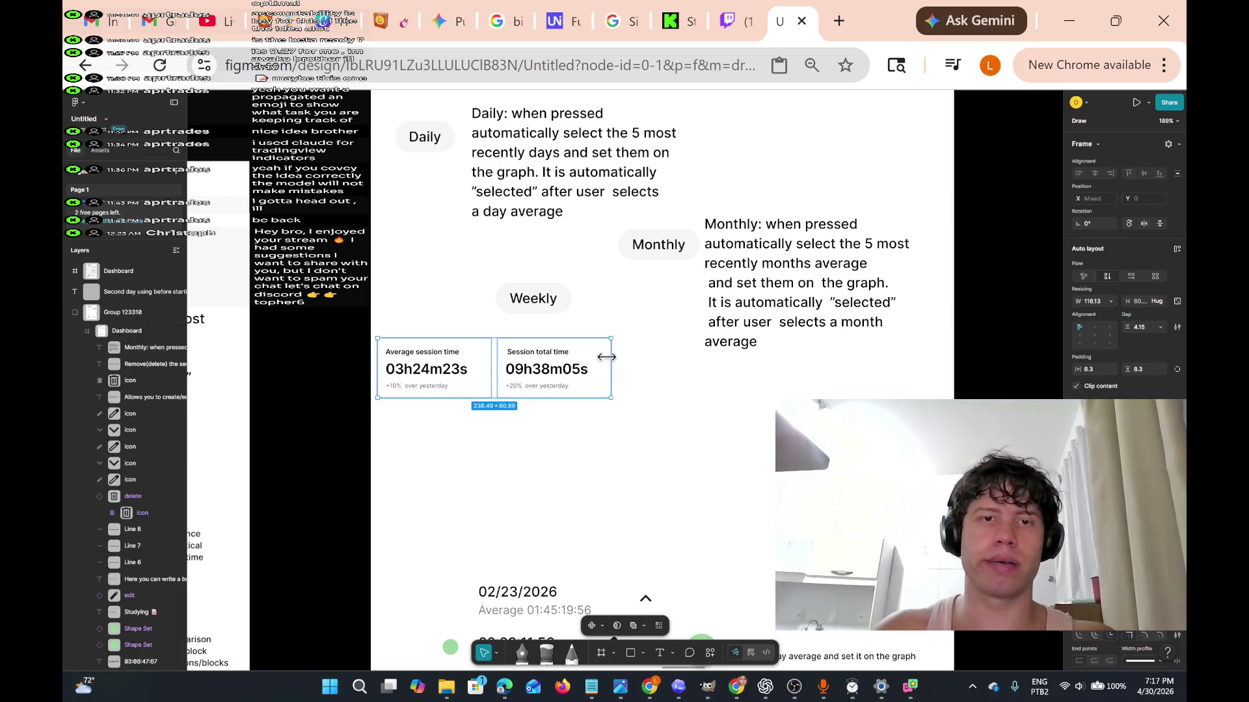
pyautogui.moveTo(596, 377)
pyautogui.mouseDown()
pyautogui.moveTo(601, 430)
pyautogui.moveTo(850, 502)
pyautogui.mouseUp()
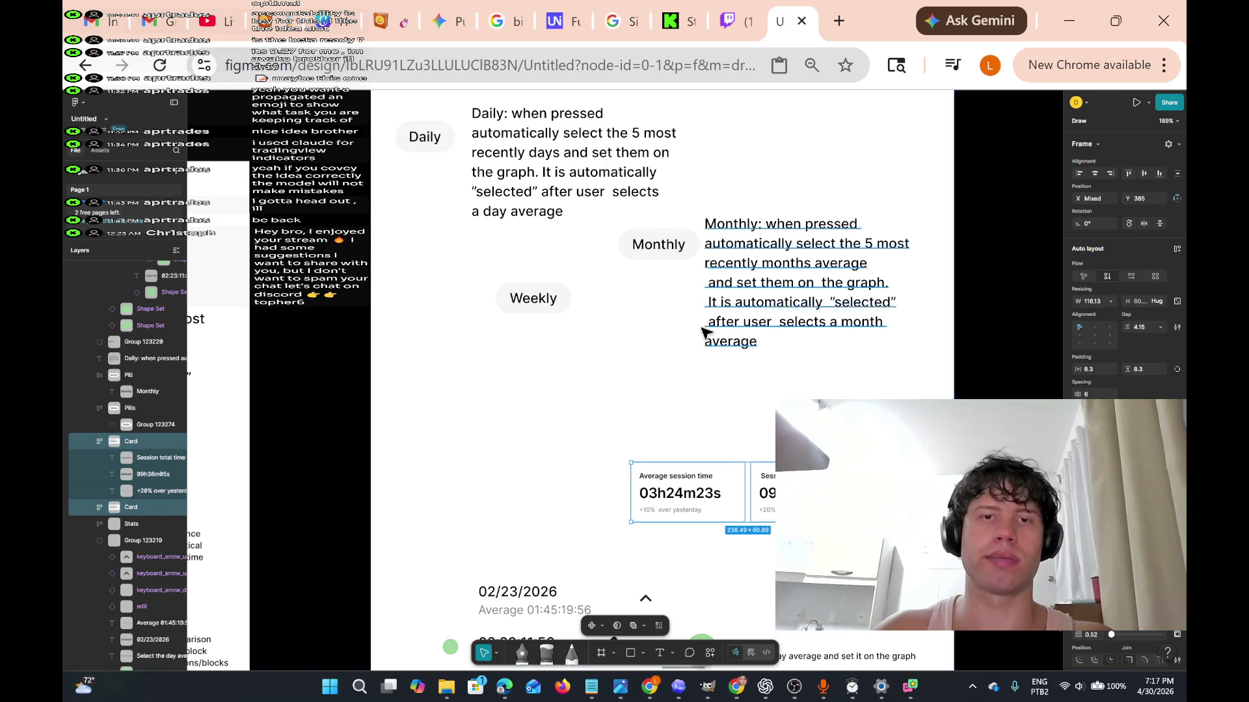
pyautogui.click(506, 365)
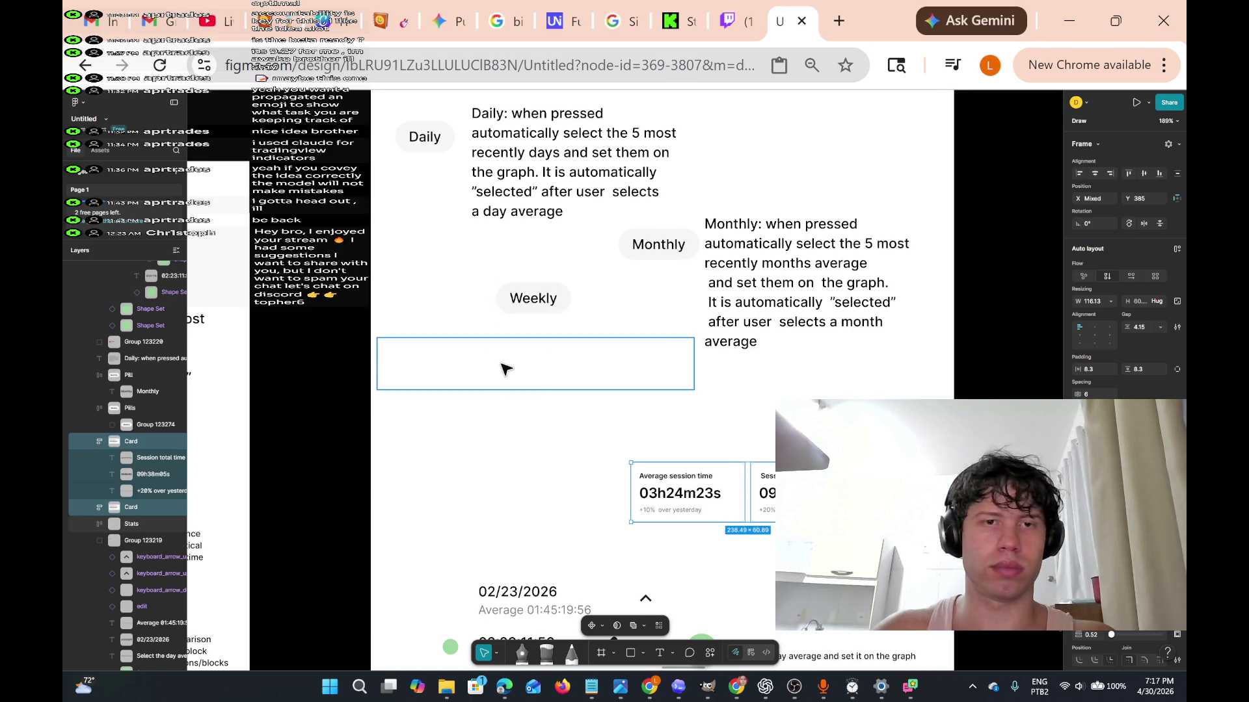
pyautogui.press('Delete')
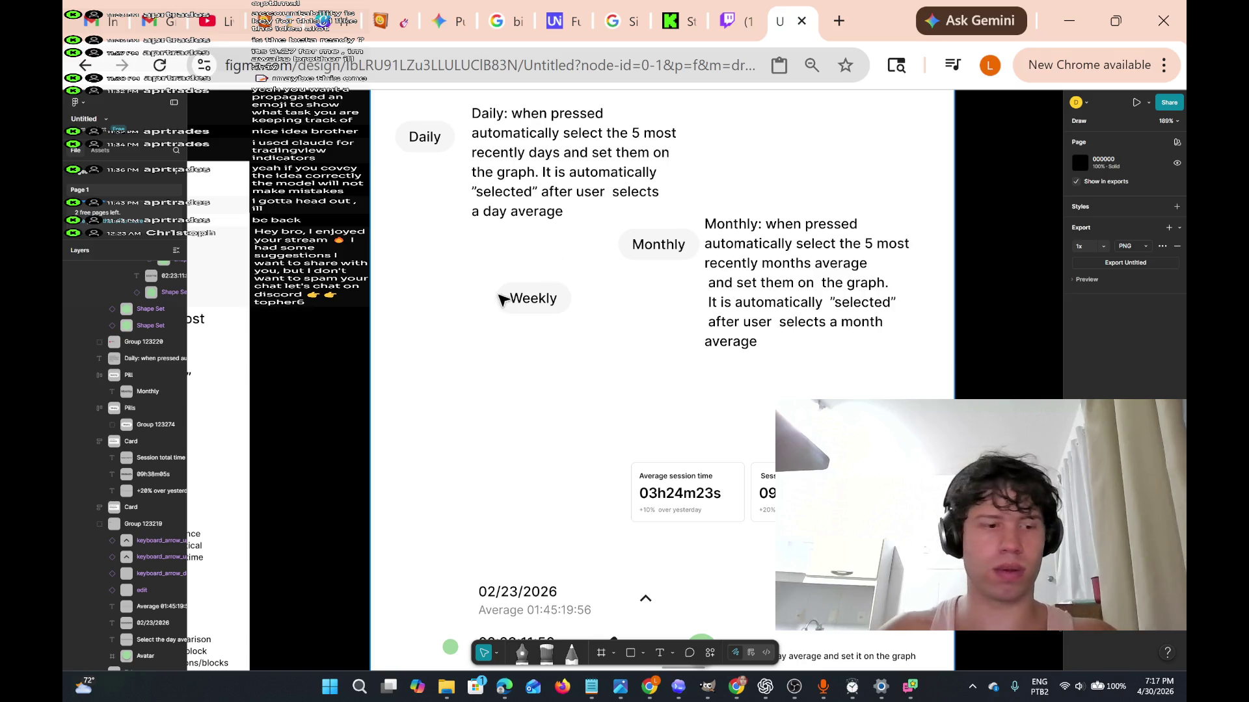
# Move the Weekly pill down-left and place both stat cards under it.
pyautogui.moveTo(473, 259); pyautogui.dragTo(599, 354)
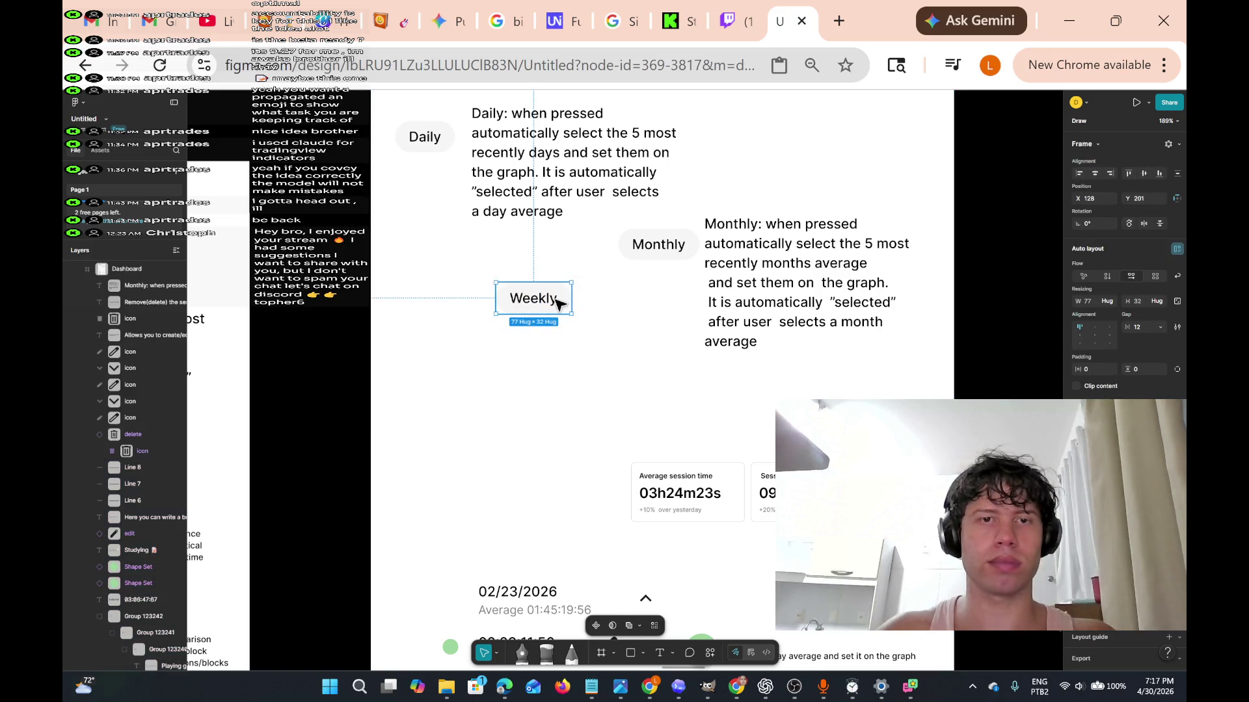
pyautogui.moveTo(566, 302)
pyautogui.mouseDown()
pyautogui.moveTo(562, 334)
pyautogui.moveTo(520, 350)
pyautogui.moveTo(499, 407)
pyautogui.moveTo(446, 290)
pyautogui.moveTo(453, 256)
pyautogui.mouseUp()
pyautogui.scroll(-3, 806, 323)
pyautogui.moveTo(621, 303)
pyautogui.mouseDown()
pyautogui.moveTo(845, 420)
pyautogui.moveTo(891, 423)
pyautogui.mouseUp()
pyautogui.moveTo(855, 368); pyautogui.dragTo(607, 383)
# Delete the session list rows.
pyautogui.scroll(-3, 732, 471)
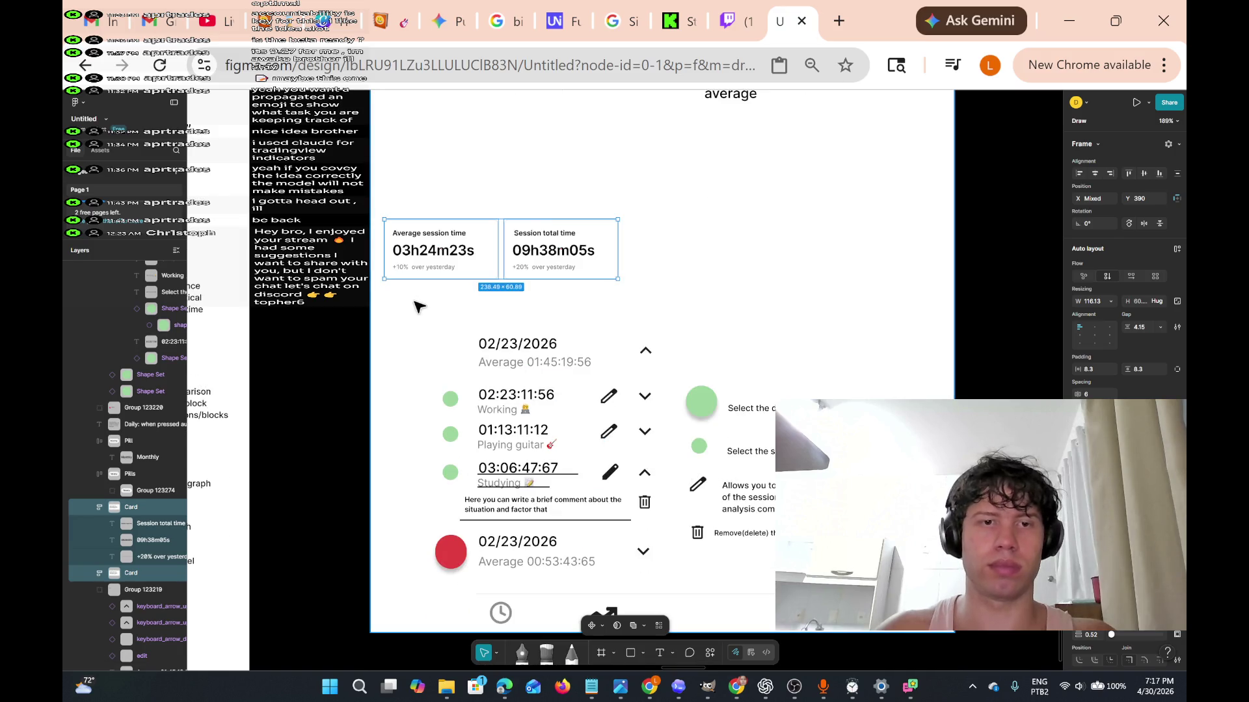
pyautogui.moveTo(404, 302)
pyautogui.mouseDown()
pyautogui.moveTo(470, 390)
pyautogui.moveTo(670, 582)
pyautogui.moveTo(660, 566)
pyautogui.mouseUp()
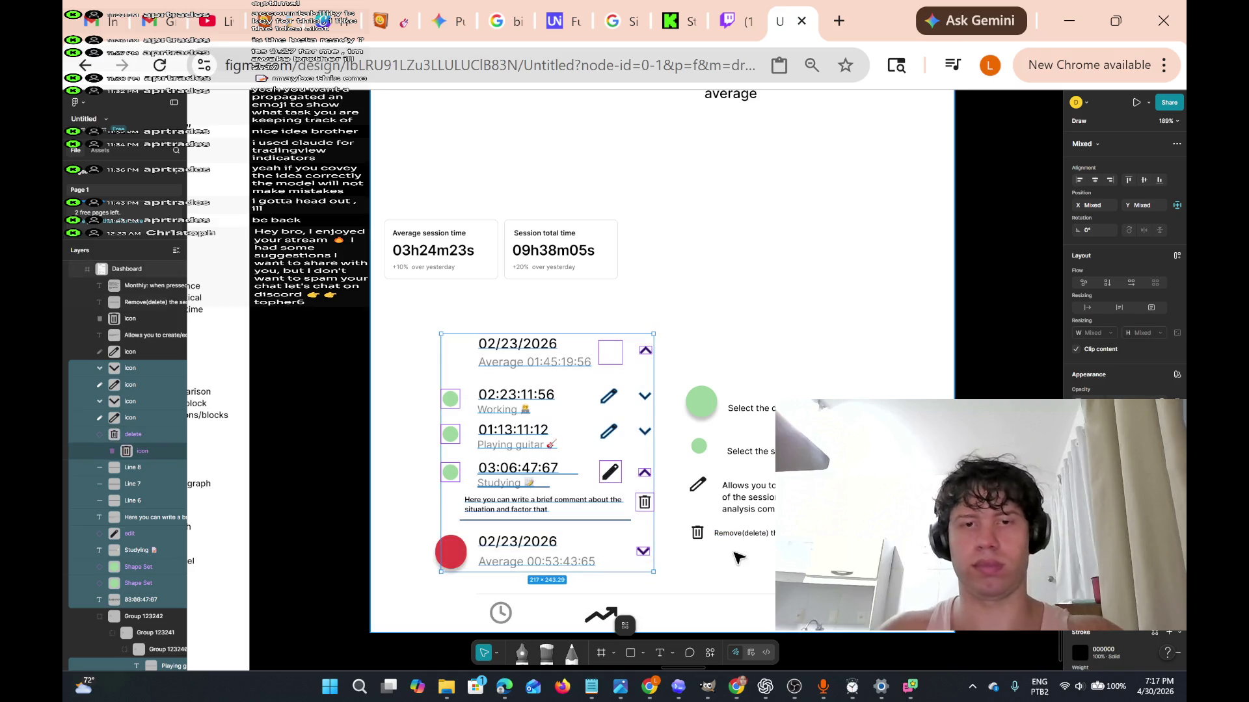
pyautogui.press('Delete')
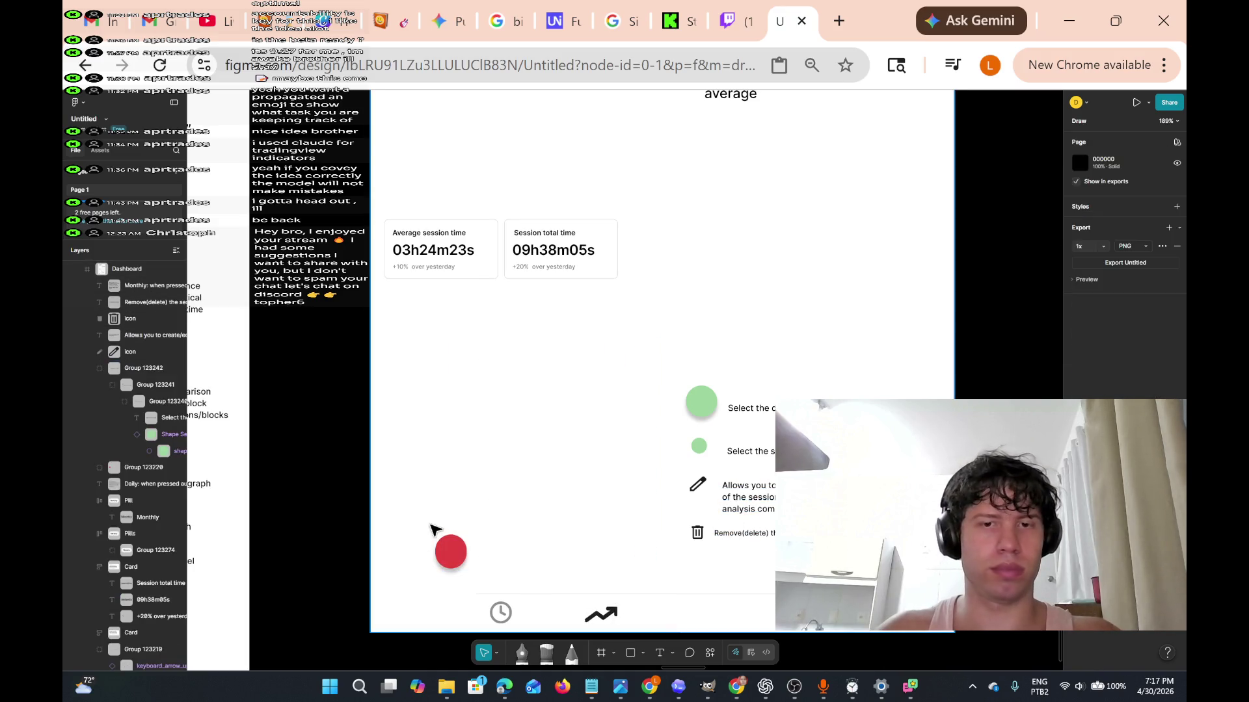
# Delete the red avatar circle.
pyautogui.moveTo(421, 506)
pyautogui.mouseDown()
pyautogui.moveTo(521, 543)
pyautogui.moveTo(524, 571)
pyautogui.moveTo(481, 579)
pyautogui.moveTo(491, 588)
pyautogui.mouseUp()
pyautogui.press('Delete')
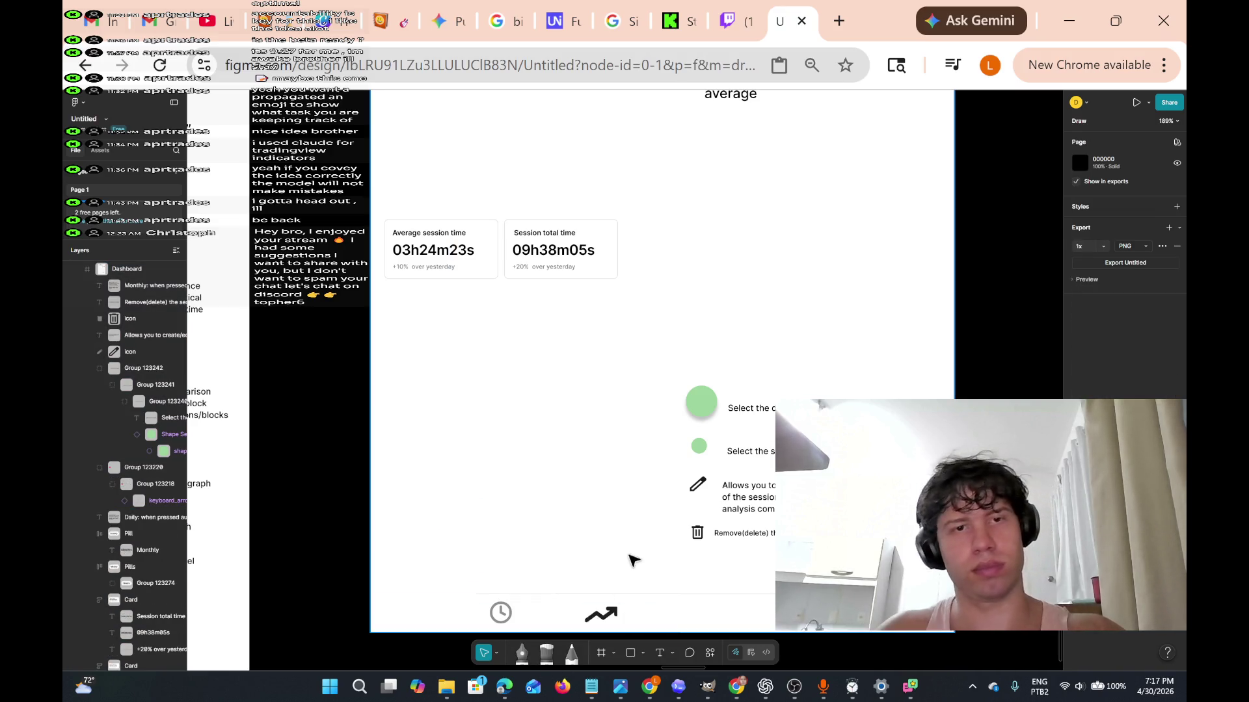
pyautogui.scroll(5, 625, 494)
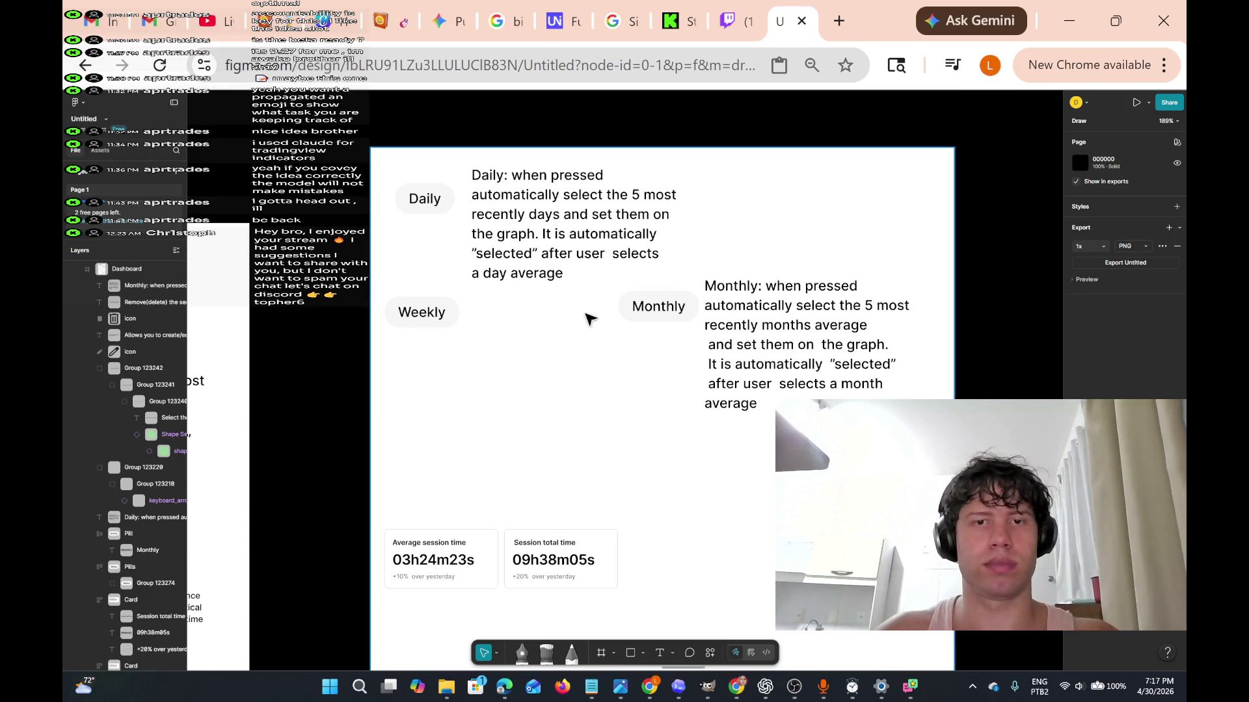
# Place the Monthly pill below the Weekly pill with its note beside it.
pyautogui.moveTo(611, 283)
pyautogui.mouseDown()
pyautogui.moveTo(696, 388)
pyautogui.moveTo(792, 460)
pyautogui.moveTo(819, 463)
pyautogui.moveTo(872, 389)
pyautogui.moveTo(744, 382)
pyautogui.moveTo(748, 433)
pyautogui.moveTo(679, 323)
pyautogui.moveTo(439, 416)
pyautogui.mouseUp()
pyautogui.click(677, 320)
pyautogui.moveTo(724, 288)
pyautogui.mouseDown()
pyautogui.moveTo(630, 393)
pyautogui.moveTo(504, 402)
pyautogui.mouseUp()
pyautogui.scroll(-5, 697, 403)
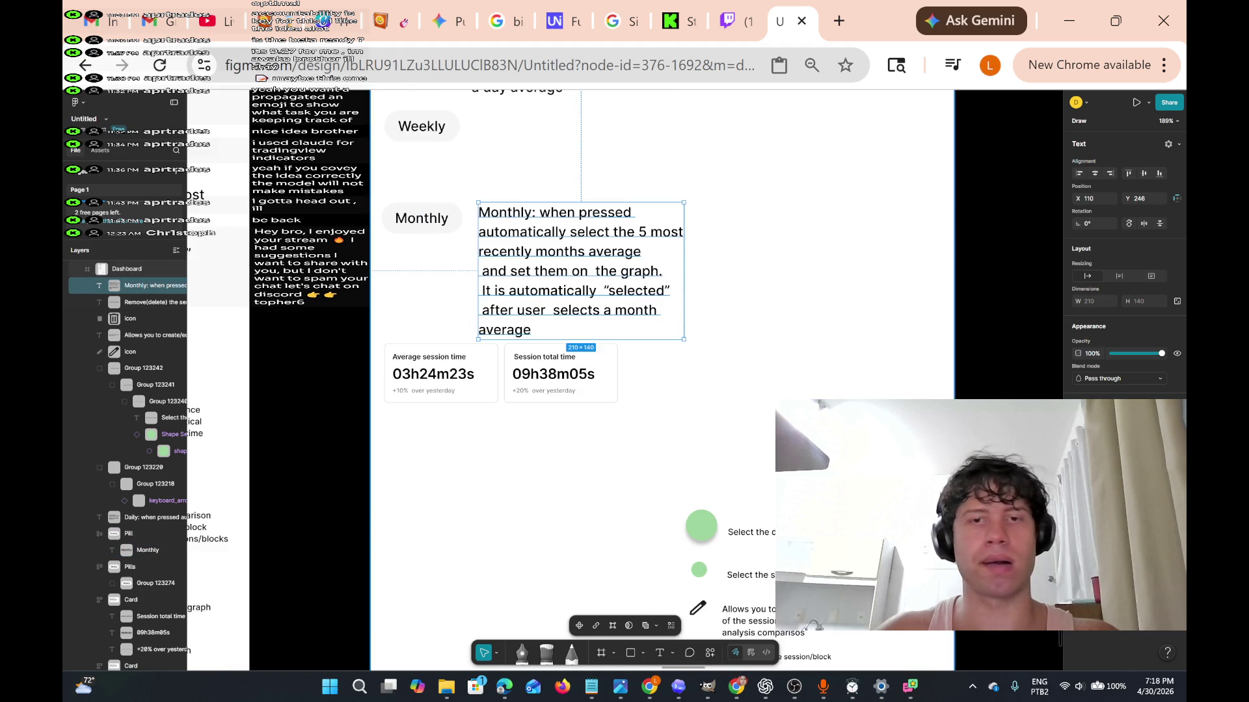
pyautogui.press('Escape')
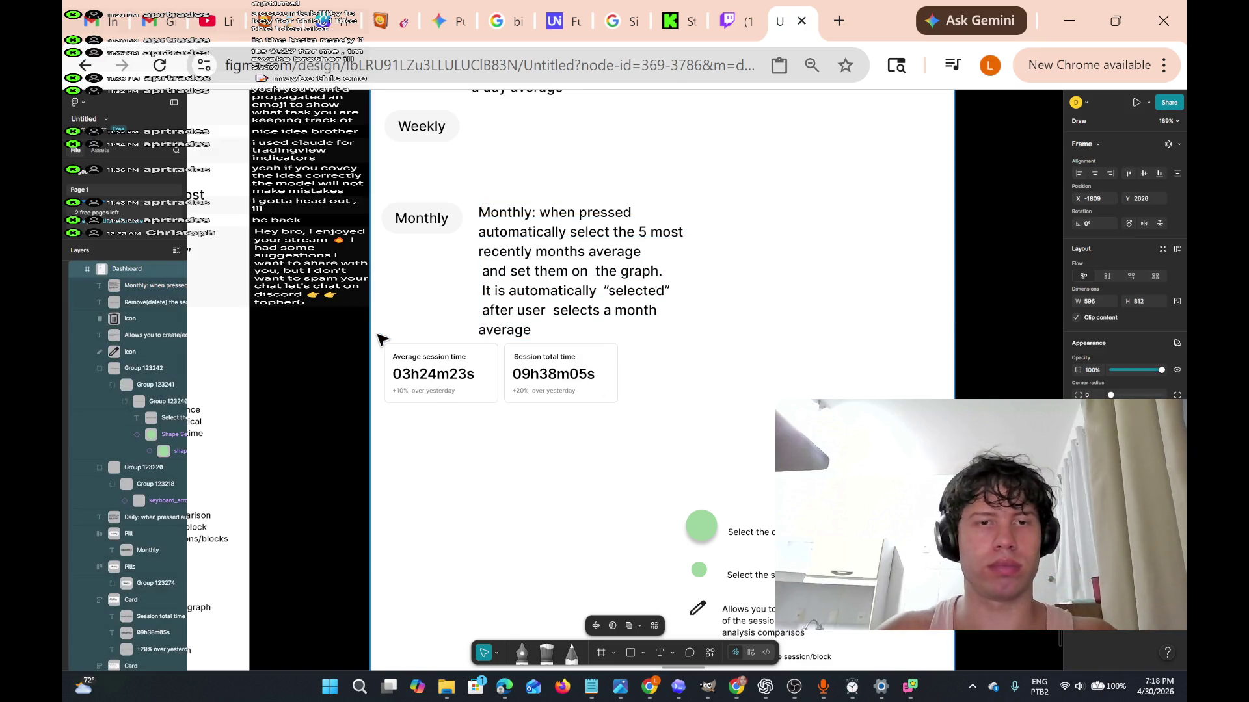
# Move the stat cards right and down, and shift the seven-item legend left.
pyautogui.moveTo(385, 346); pyautogui.dragTo(647, 435)
pyautogui.moveTo(597, 401)
pyautogui.mouseDown()
pyautogui.moveTo(645, 416)
pyautogui.moveTo(853, 416)
pyautogui.mouseUp()
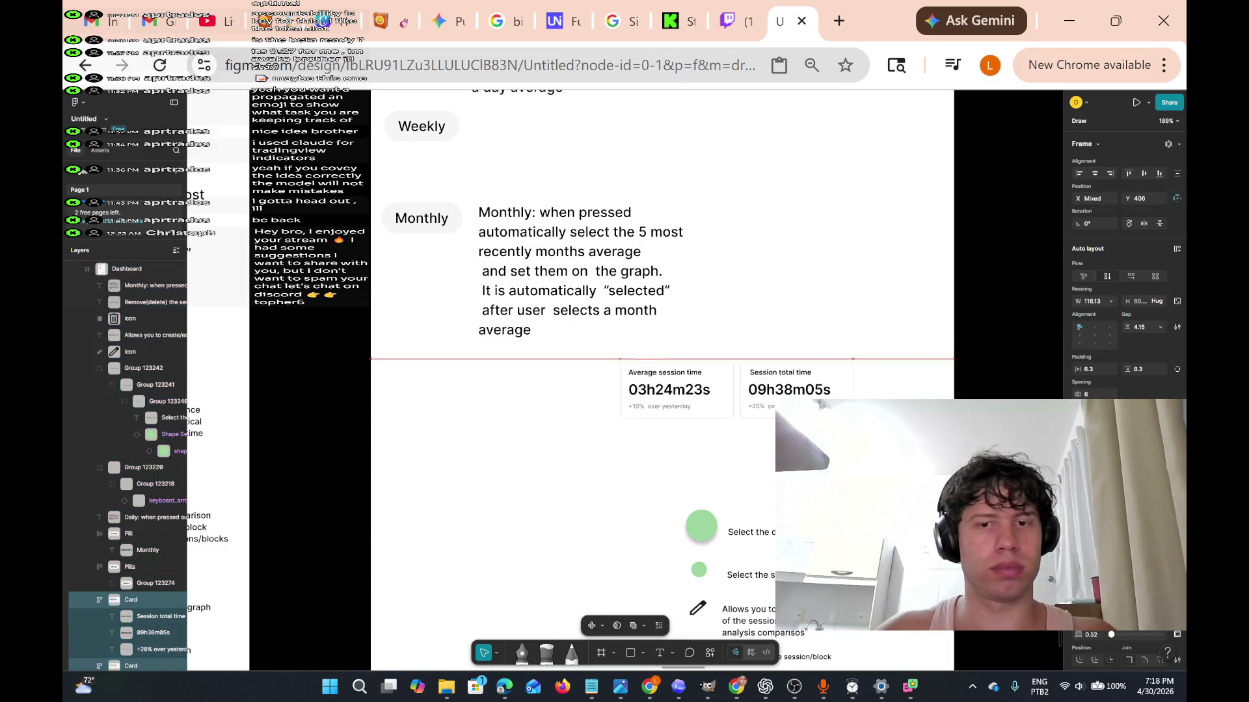
pyautogui.scroll(-4, 716, 325)
pyautogui.scroll(3, 676, 325)
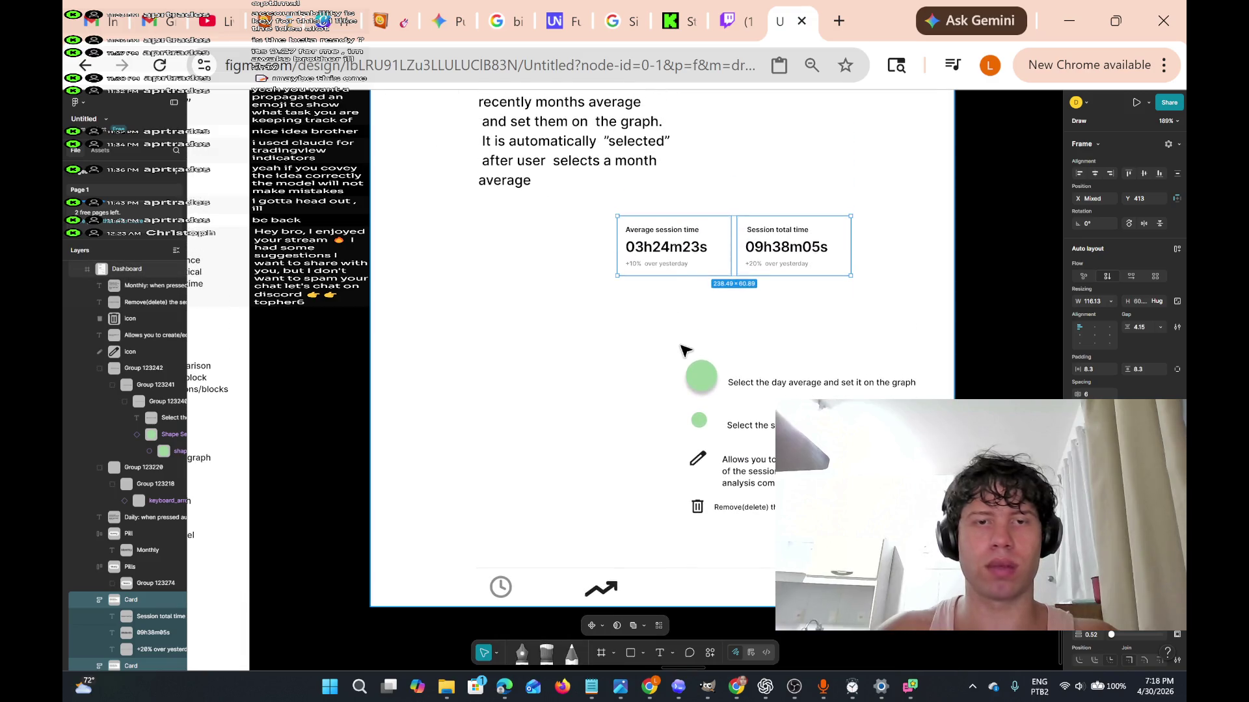
pyautogui.moveTo(655, 345); pyautogui.dragTo(918, 534)
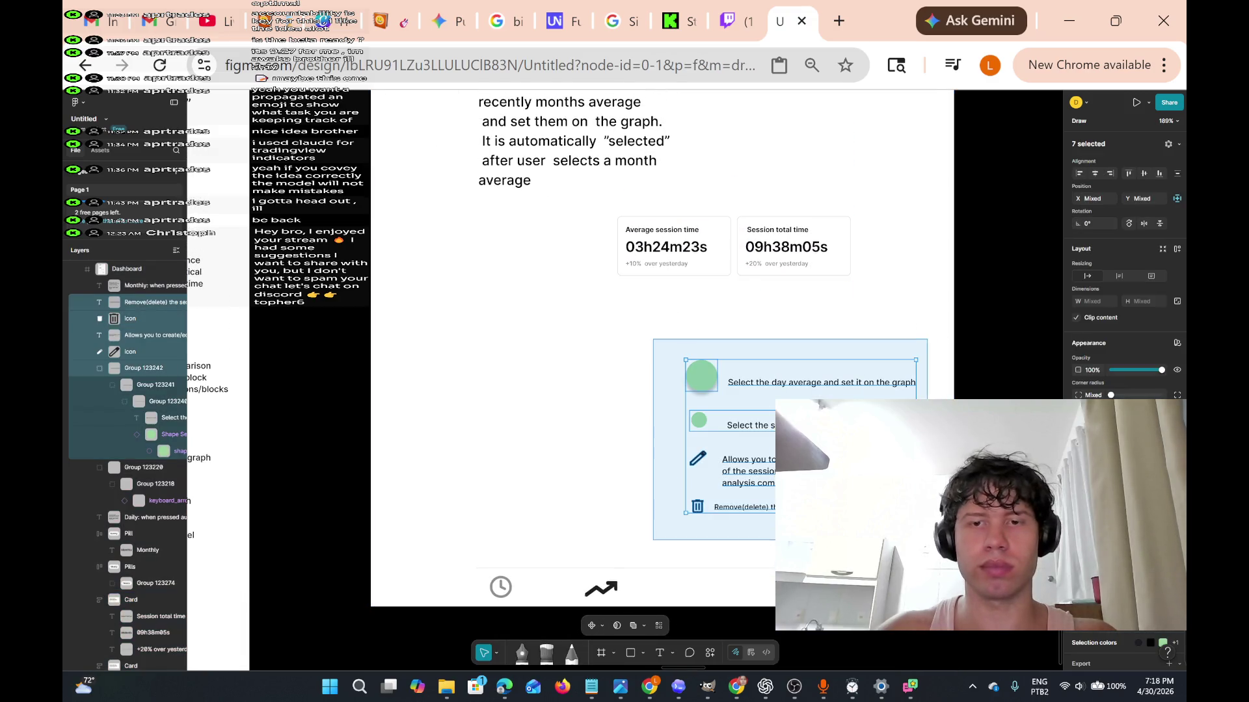
pyautogui.moveTo(830, 490); pyautogui.dragTo(631, 448)
pyautogui.moveTo(599, 455); pyautogui.dragTo(563, 496)
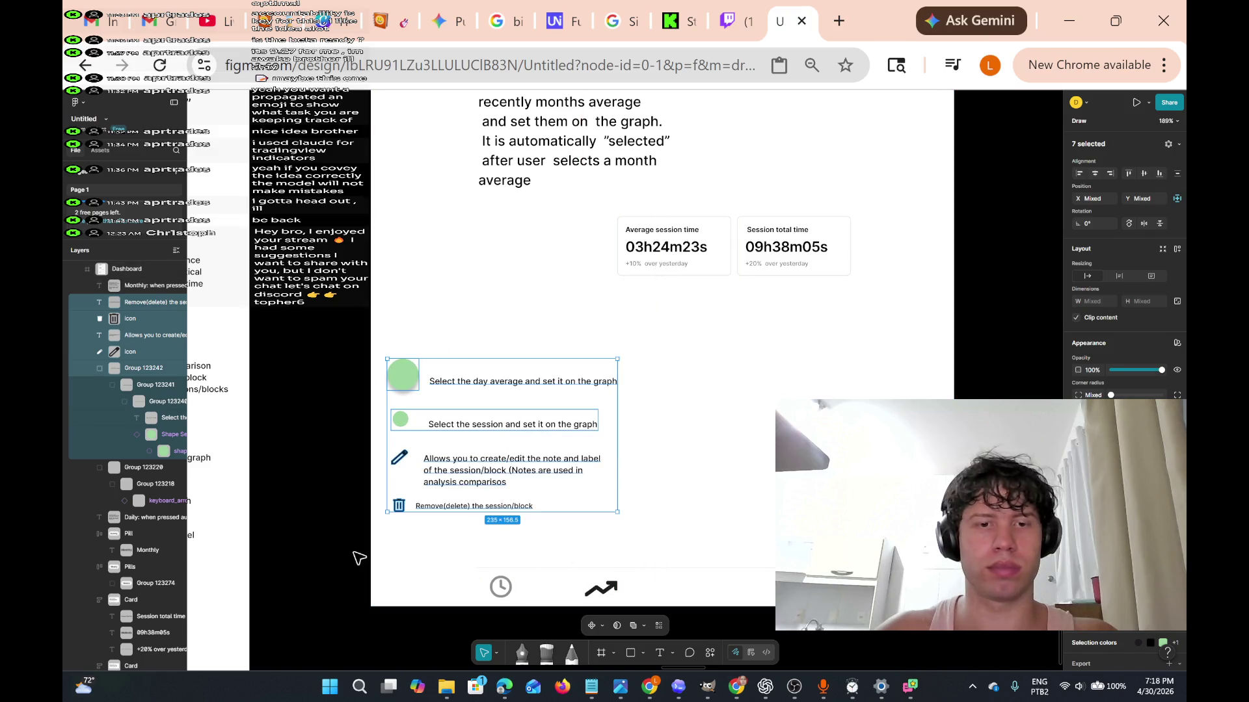
# Delete the bottom clock and trend icons and the Tabs frame.
pyautogui.moveTo(384, 546)
pyautogui.mouseDown()
pyautogui.moveTo(469, 591)
pyautogui.moveTo(794, 598)
pyautogui.mouseUp()
pyautogui.press('Delete')
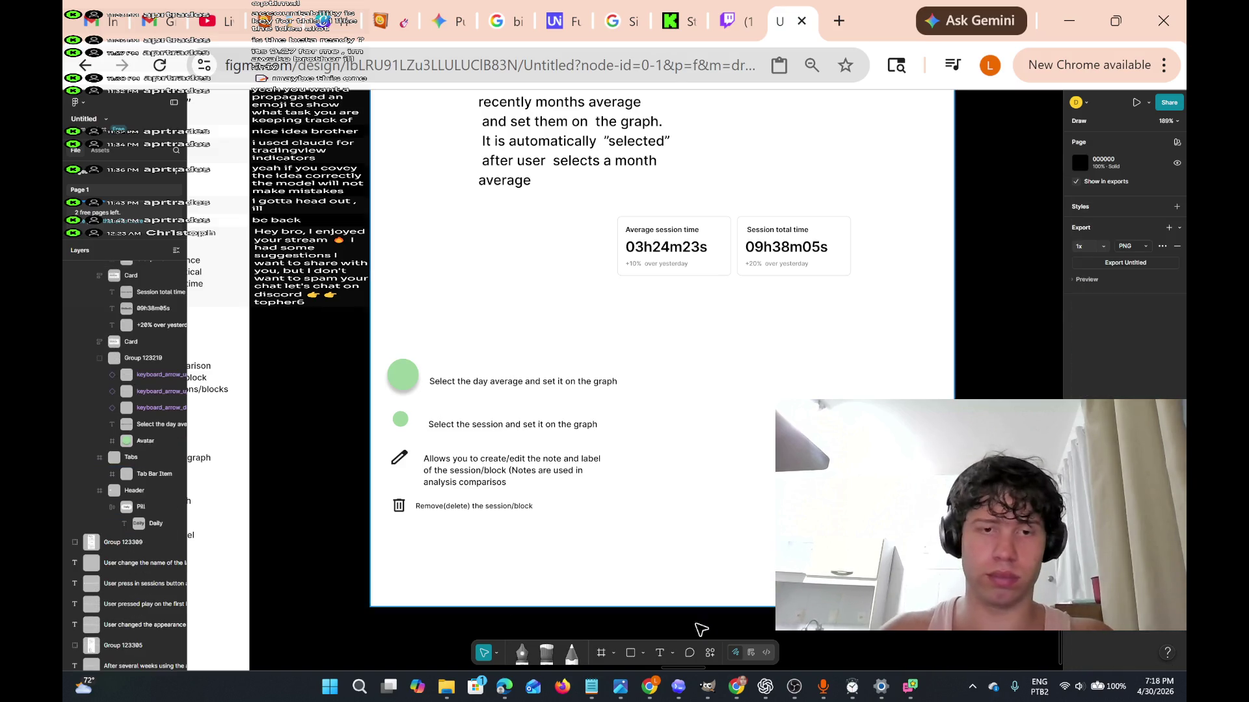
pyautogui.click(587, 585)
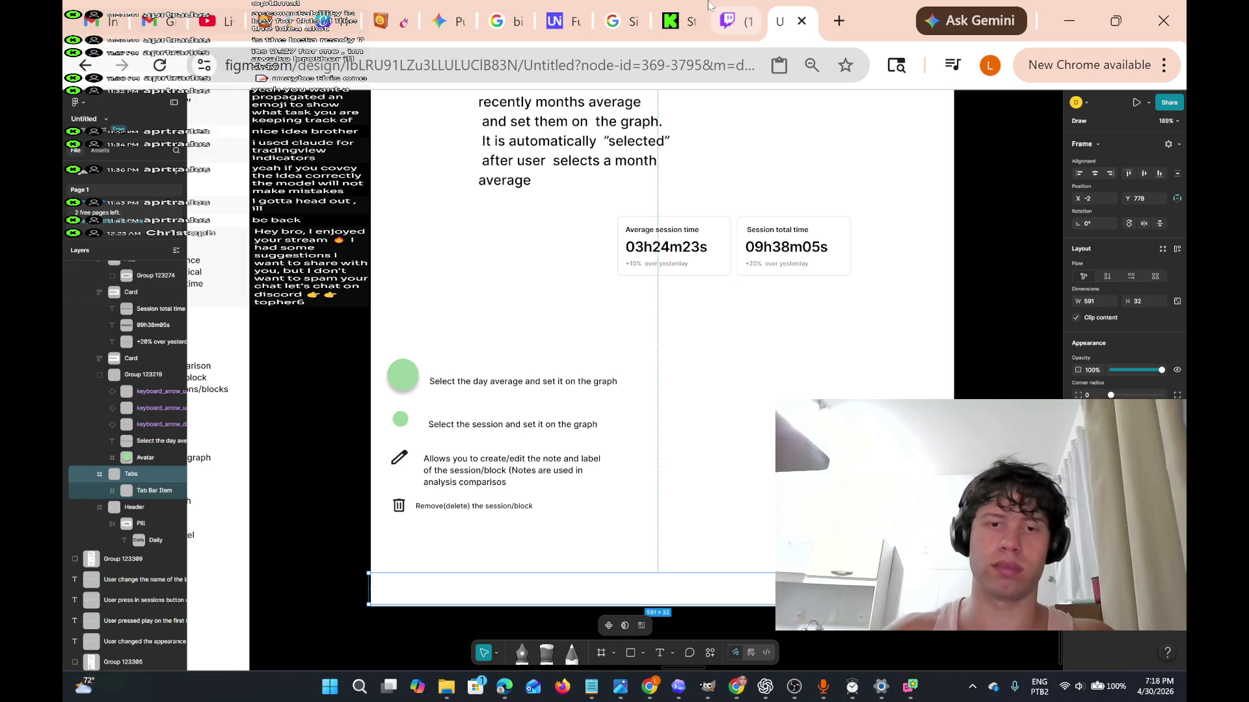
pyautogui.press('Delete')
pyautogui.scroll(5, 756, 249)
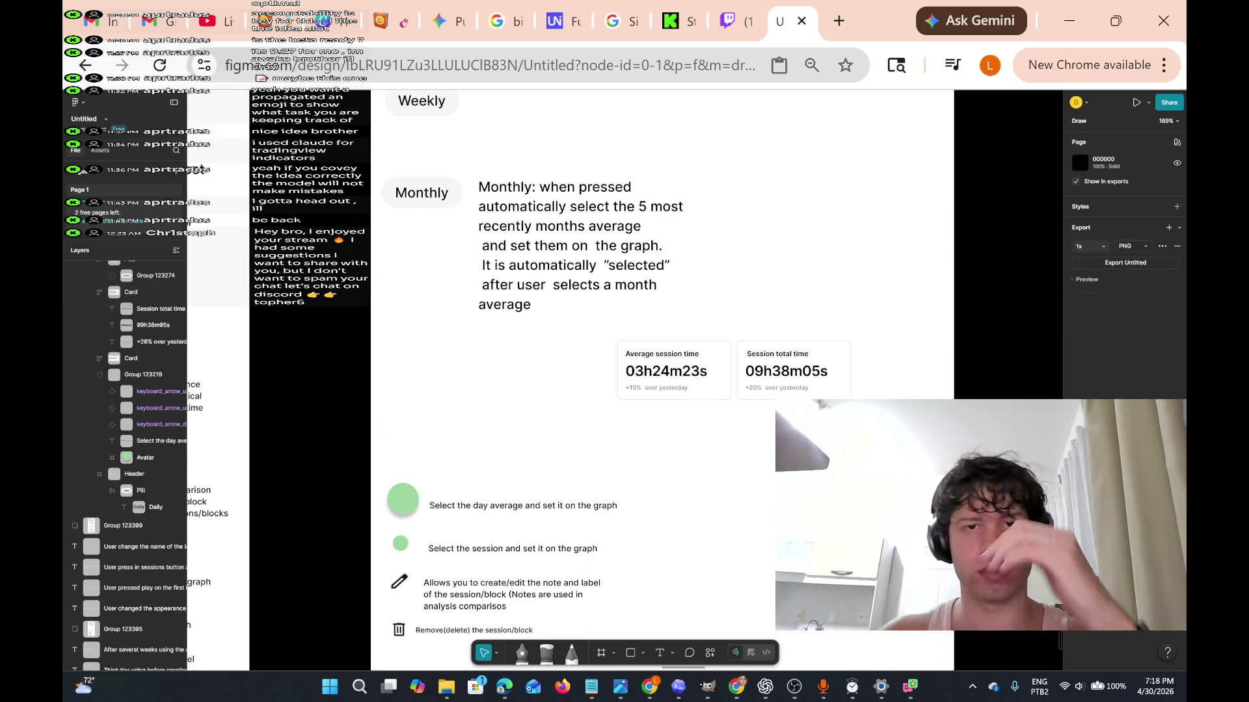
pyautogui.scroll(3, 750, 240)
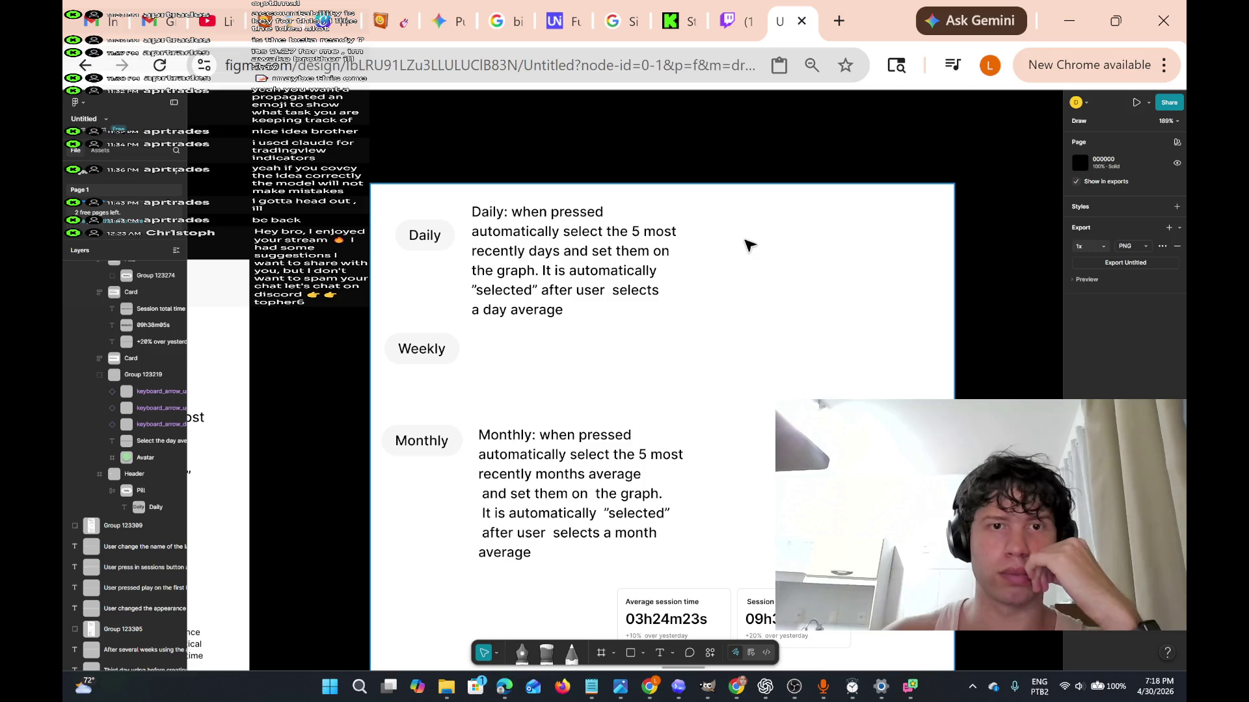
pyautogui.scroll(-2, 671, 355)
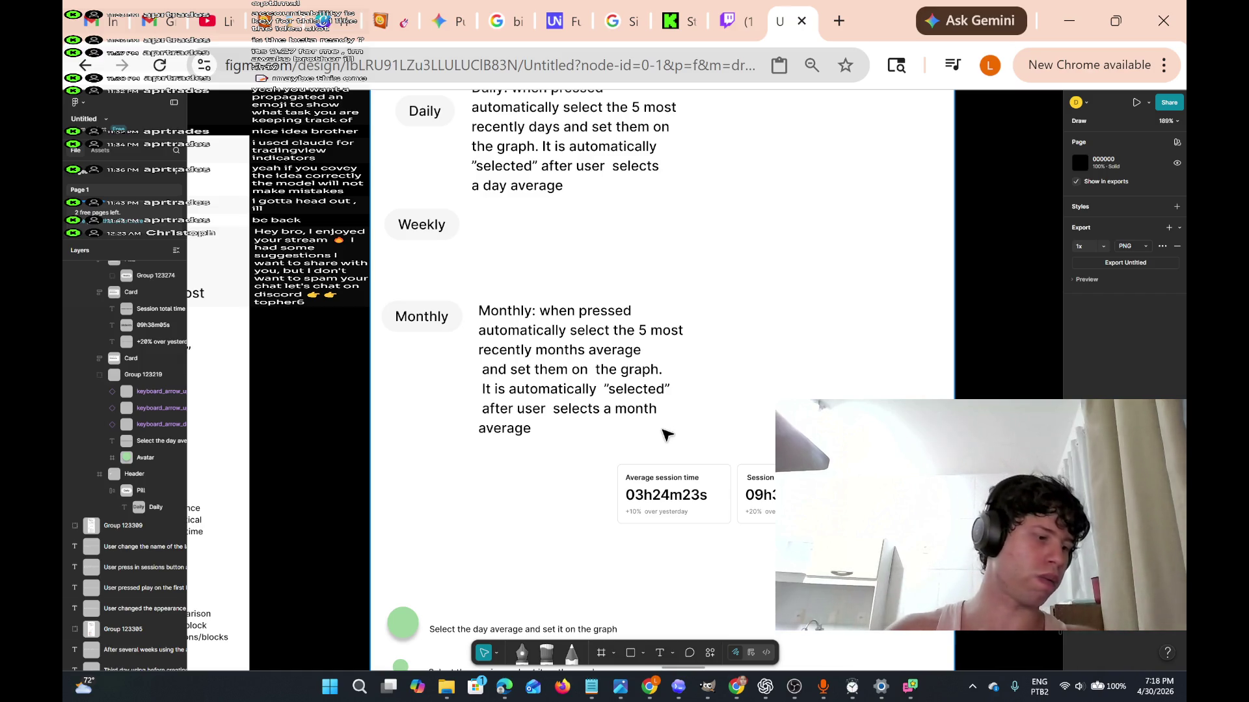
pyautogui.click(709, 457)
# Move the session stat cards left and down beneath the Monthly pill and note.
pyautogui.moveTo(709, 457)
pyautogui.mouseDown()
pyautogui.moveTo(399, 437)
pyautogui.moveTo(381, 264)
pyautogui.mouseUp()
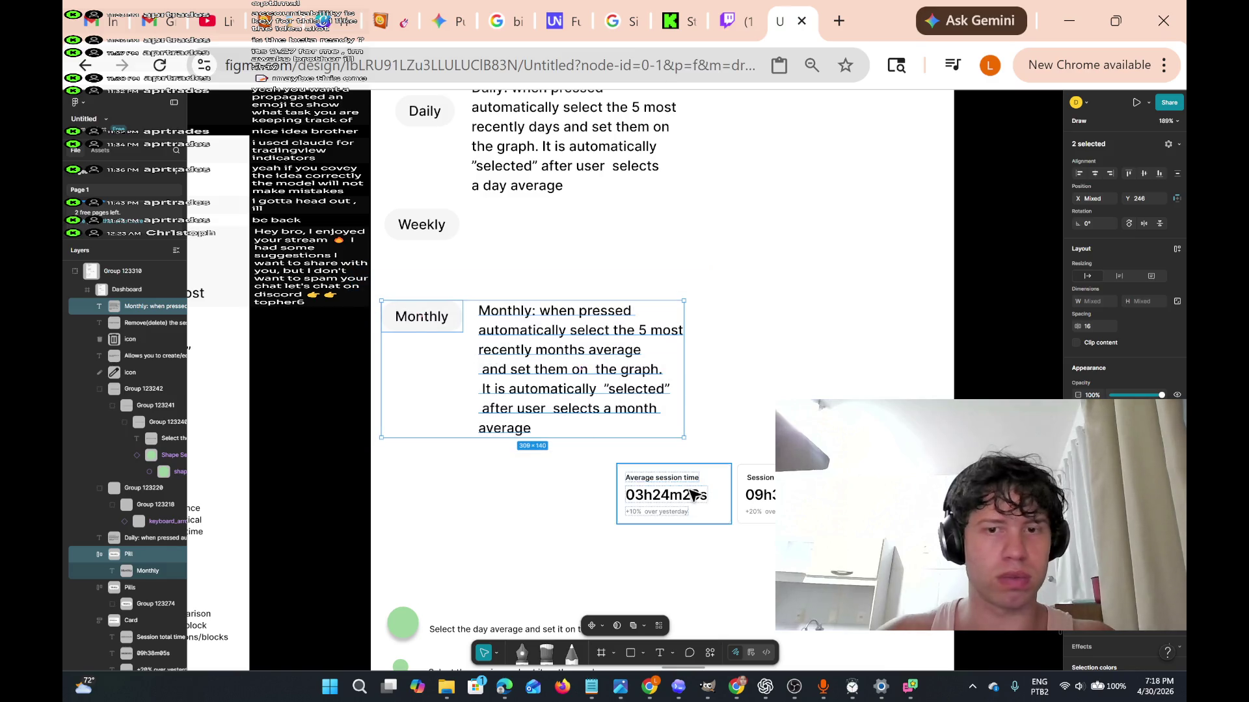
pyautogui.moveTo(599, 452); pyautogui.dragTo(783, 572)
pyautogui.moveTo(845, 491)
pyautogui.mouseDown()
pyautogui.moveTo(719, 537)
pyautogui.moveTo(630, 539)
pyautogui.mouseUp()
pyautogui.moveTo(679, 474)
pyautogui.mouseDown()
pyautogui.moveTo(480, 474)
pyautogui.moveTo(381, 300)
pyautogui.moveTo(425, 360)
pyautogui.mouseUp()
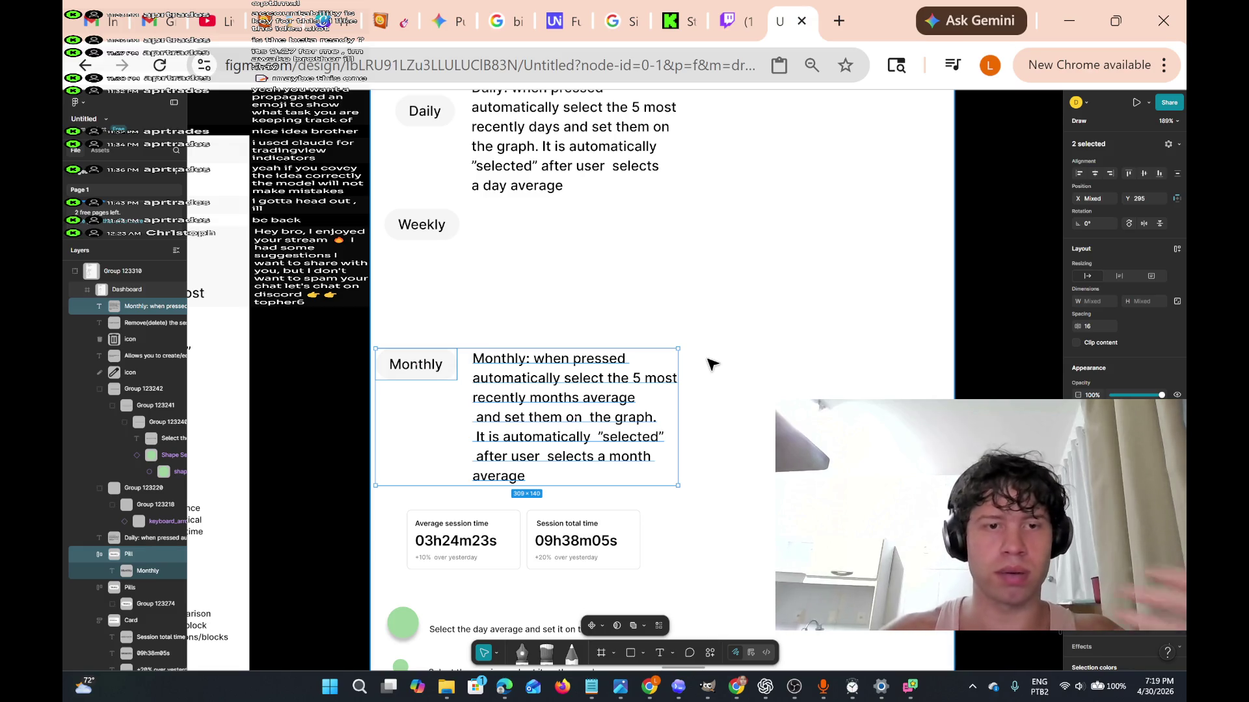
pyautogui.scroll(-5, 611, 416)
pyautogui.moveTo(385, 315); pyautogui.dragTo(650, 438)
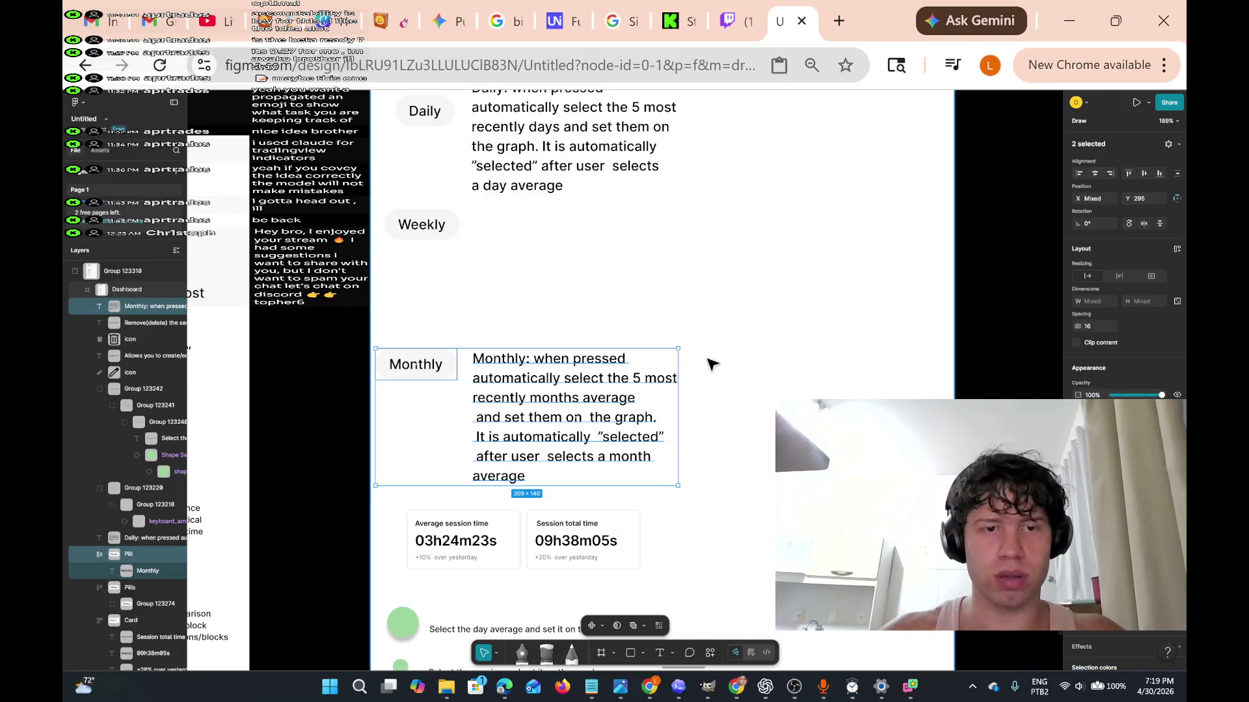
pyautogui.scroll(-5, 564, 407)
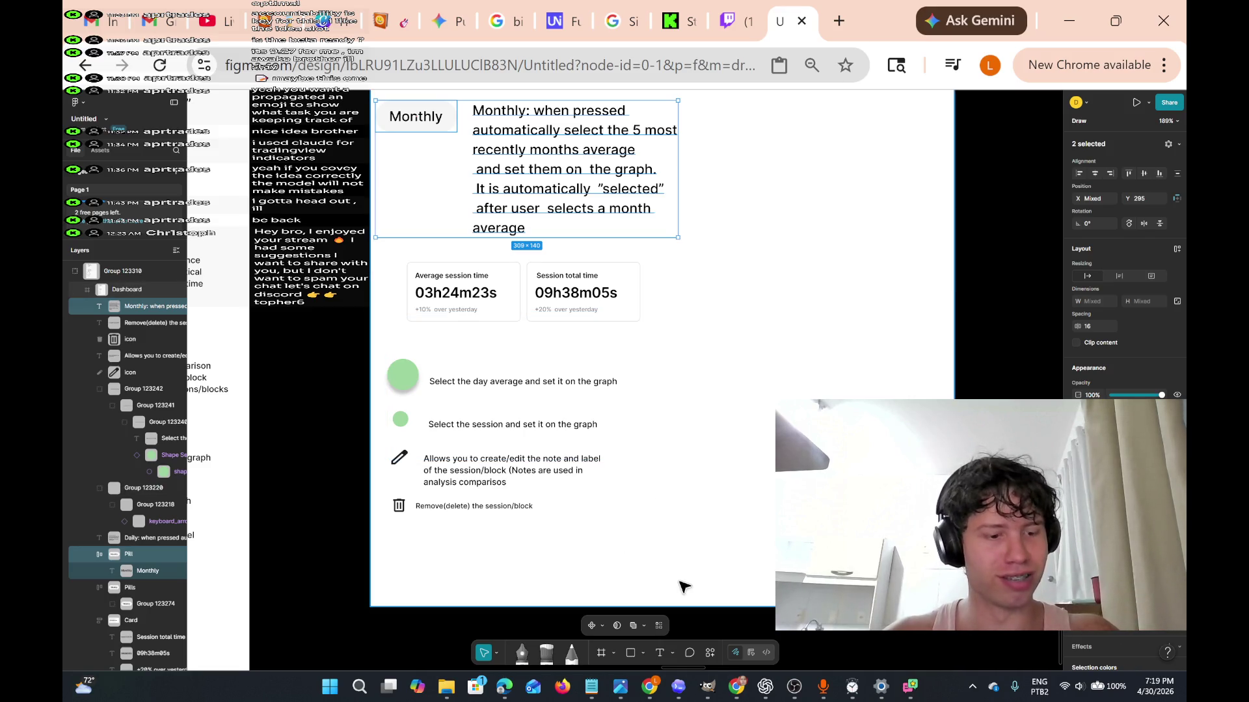
# Move the four legend rows down below the stat cards.
pyautogui.moveTo(655, 548)
pyautogui.mouseDown()
pyautogui.moveTo(398, 496)
pyautogui.moveTo(357, 349)
pyautogui.mouseUp()
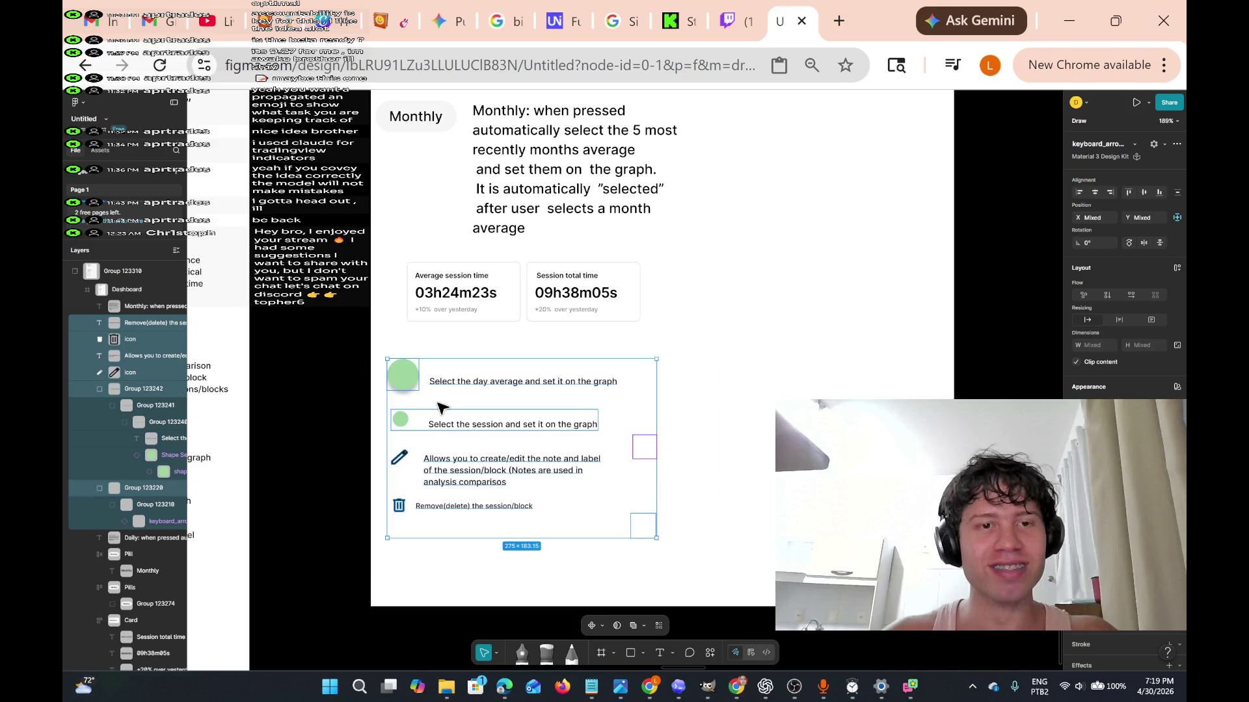
pyautogui.moveTo(411, 383); pyautogui.dragTo(417, 465)
pyautogui.hscroll(-3, 218, 414)
pyautogui.hscroll(-8, 218, 414)
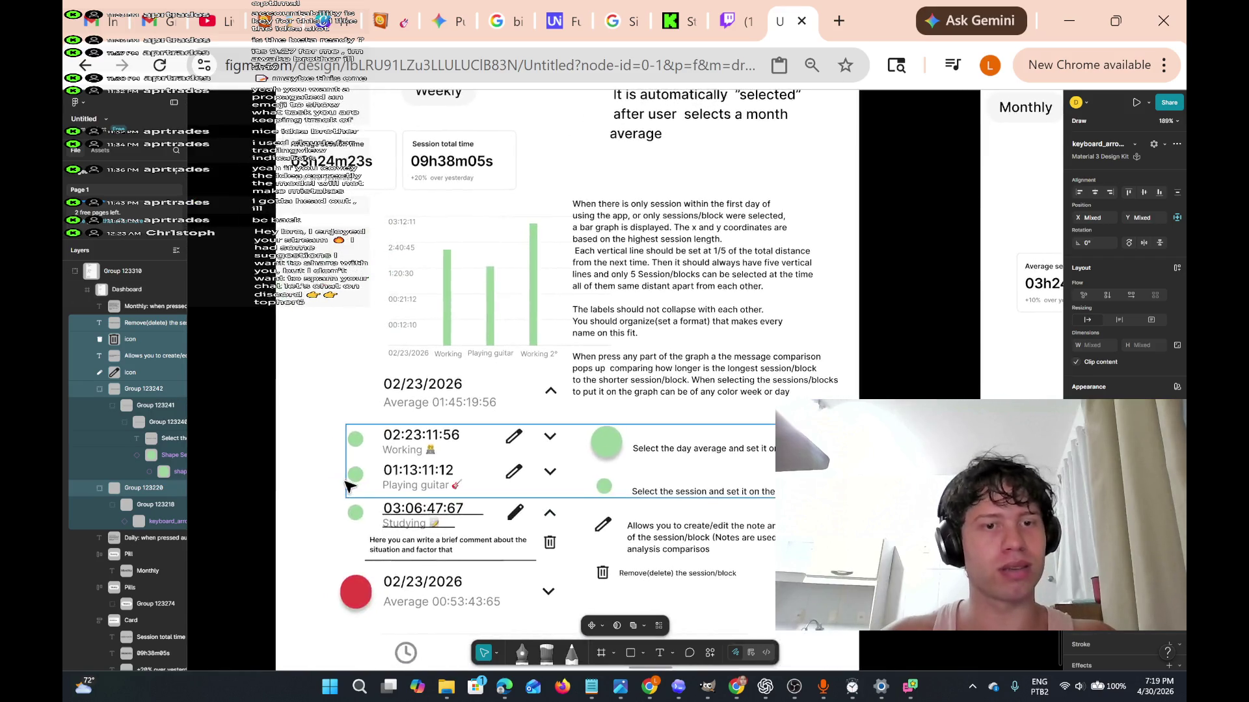
pyautogui.keyDown('ctrl'); pyautogui.scroll(-10, 576, 382); pyautogui.keyUp('ctrl')
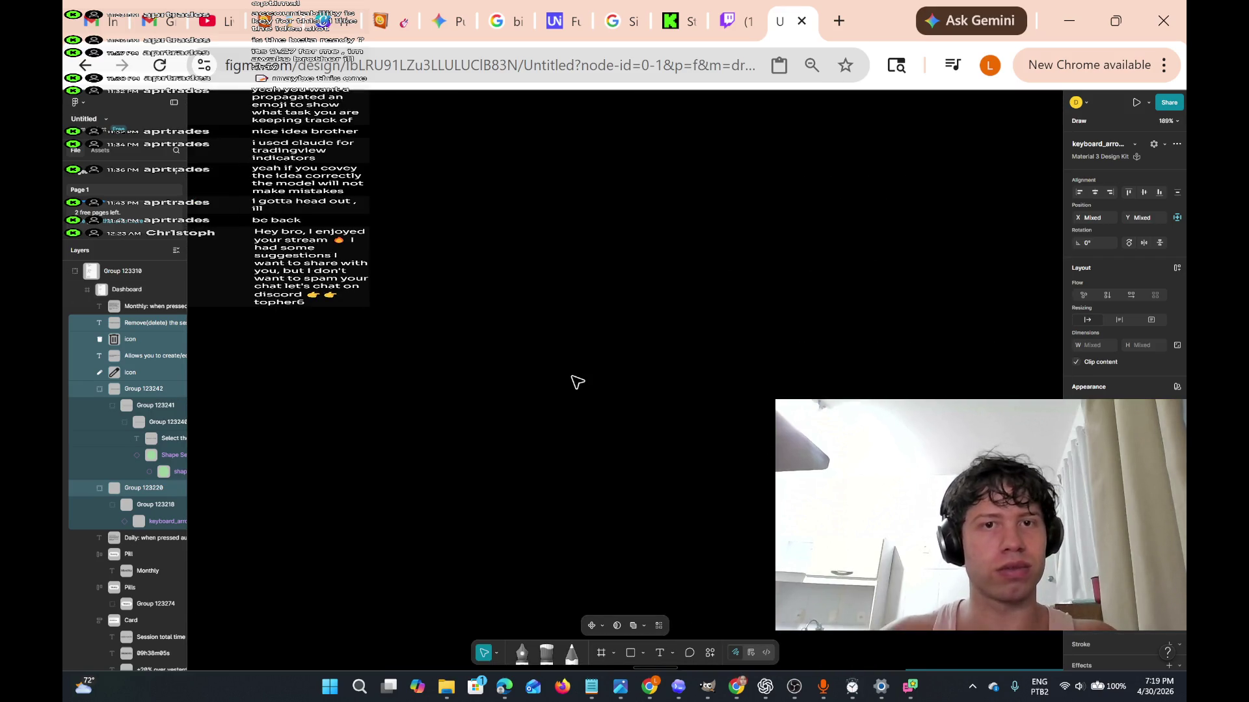
pyautogui.keyDown('ctrl'); pyautogui.scroll(10, 647, 299); pyautogui.keyUp('ctrl')
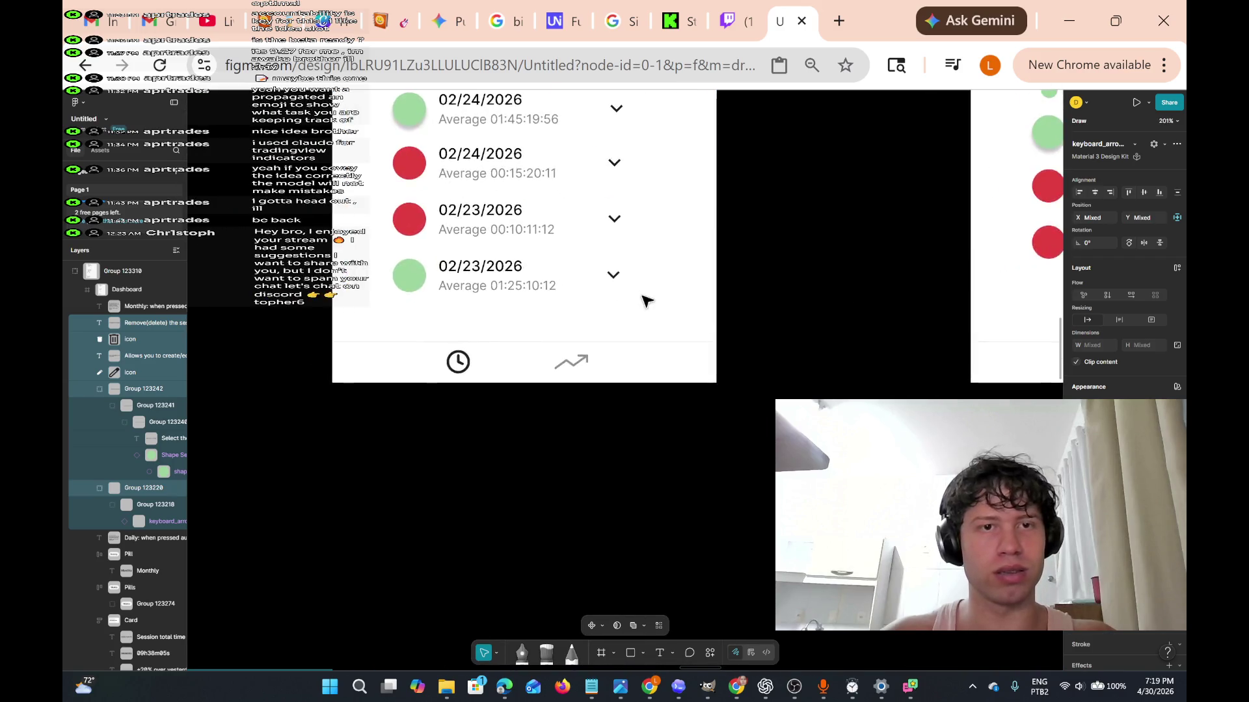
# Paste the weekly frame's green rounded square into the notes frame, nudged just above the day-average circle.
pyautogui.hscroll(10, 817, 231)
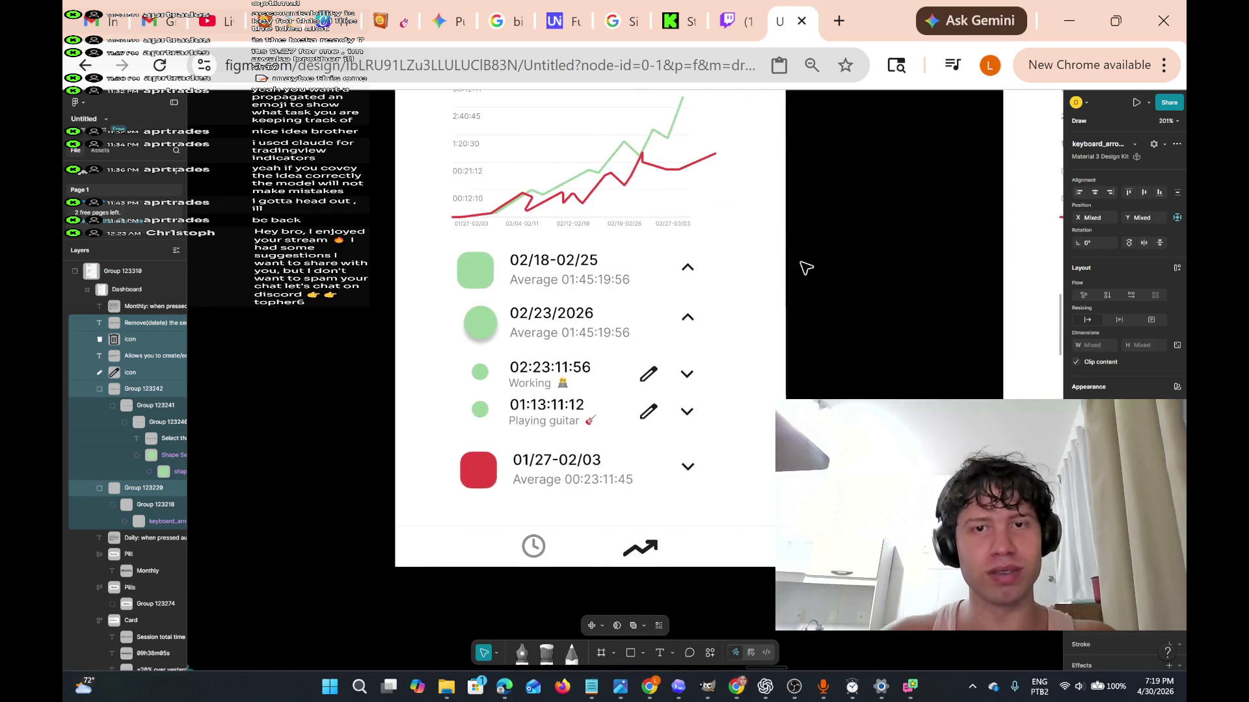
pyautogui.doubleClick(353, 273)
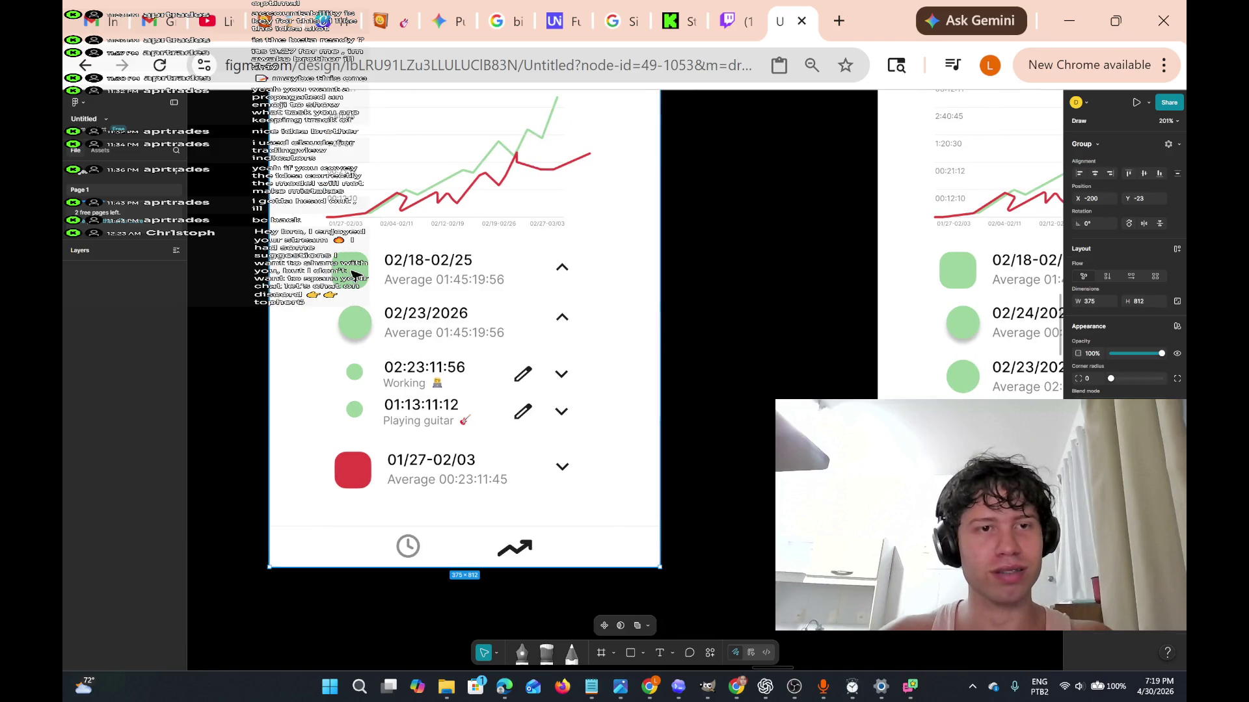
pyautogui.scroll(-5, 352, 360)
pyautogui.keyDown('ctrl'); pyautogui.scroll(-10, 353, 360); pyautogui.keyUp('ctrl')
pyautogui.scroll(-5, 354, 361)
pyautogui.keyDown('ctrl'); pyautogui.scroll(10, 494, 312); pyautogui.keyUp('ctrl')
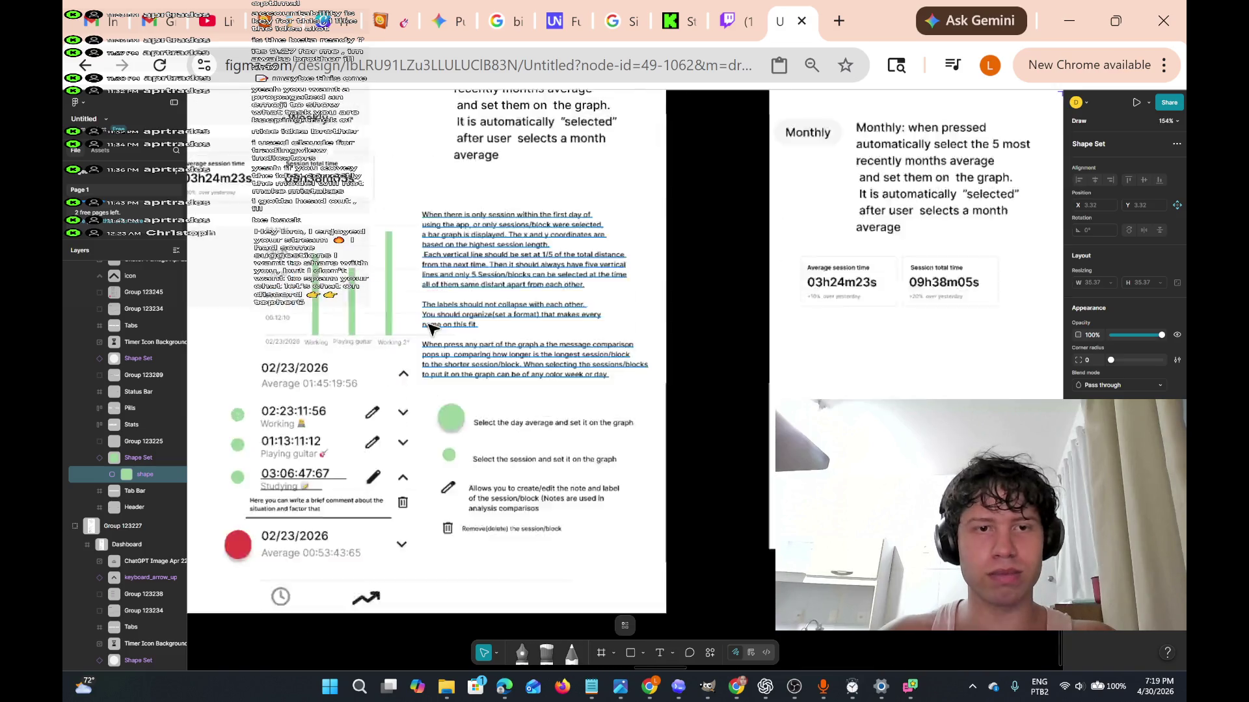
pyautogui.hscroll(5, 585, 325)
pyautogui.rightClick(713, 278)
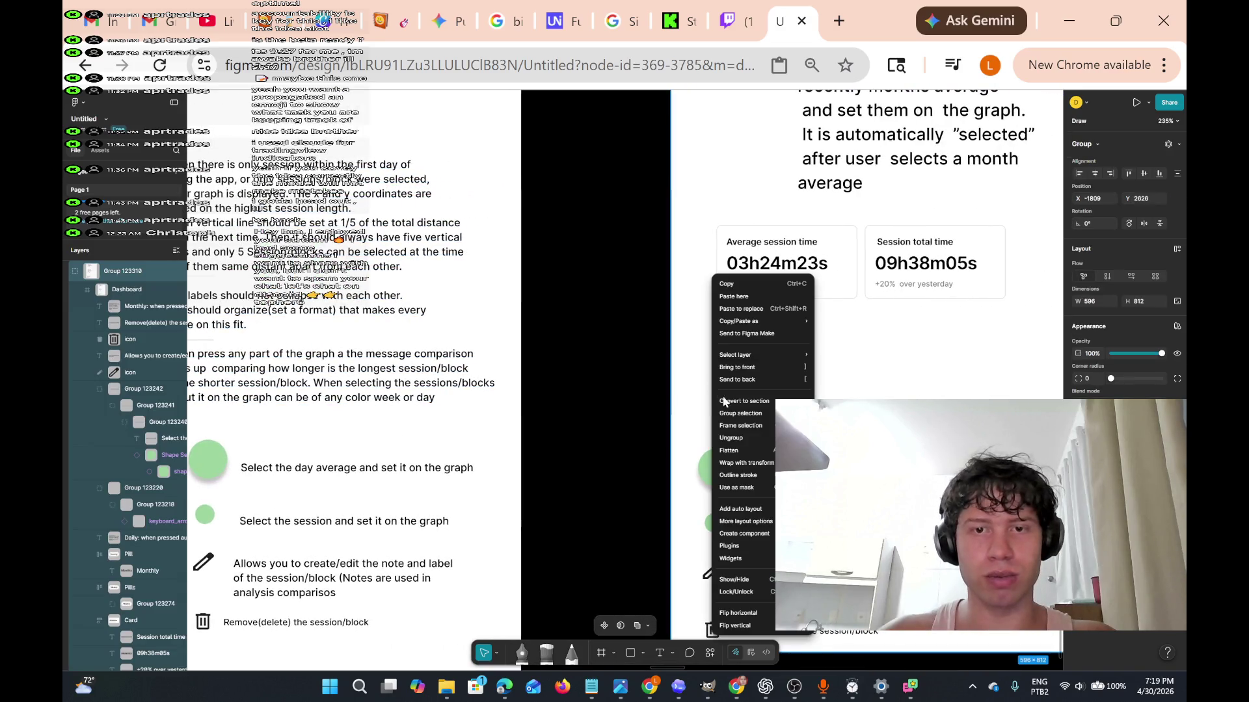
pyautogui.click(768, 312)
pyautogui.moveTo(739, 417); pyautogui.dragTo(726, 421)
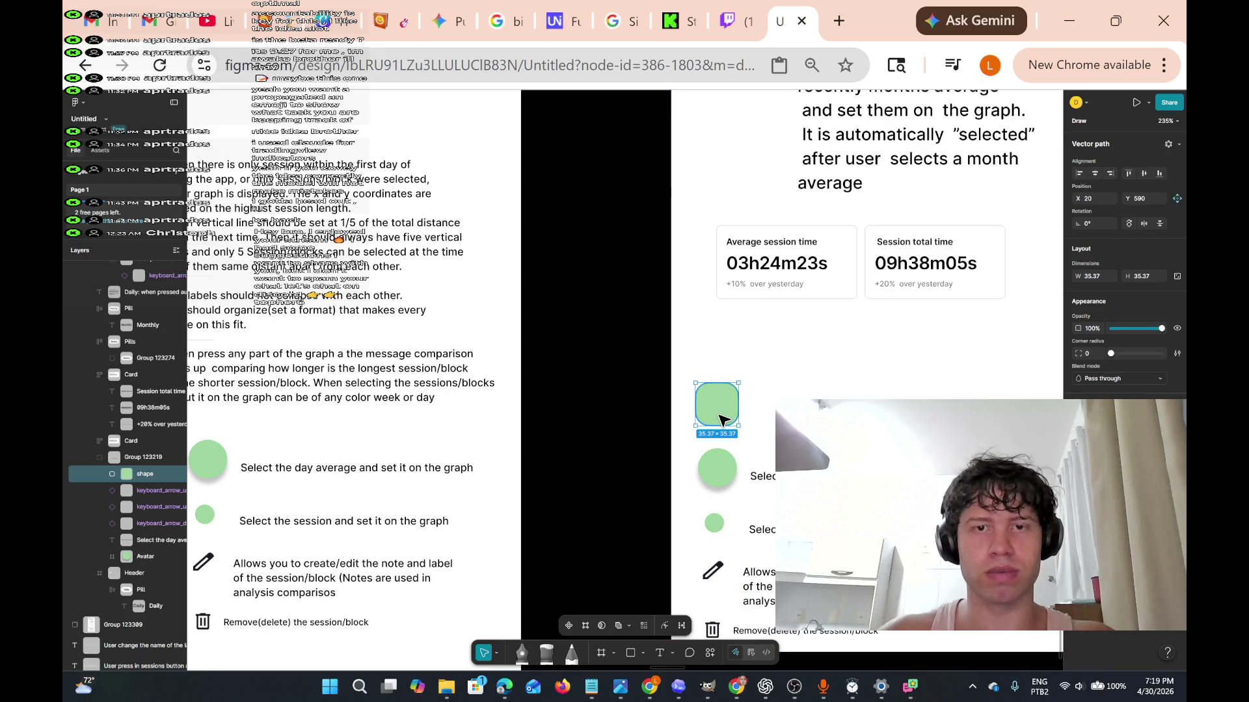
pyautogui.press('Down')
pyautogui.press('Down')
pyautogui.press('Down')
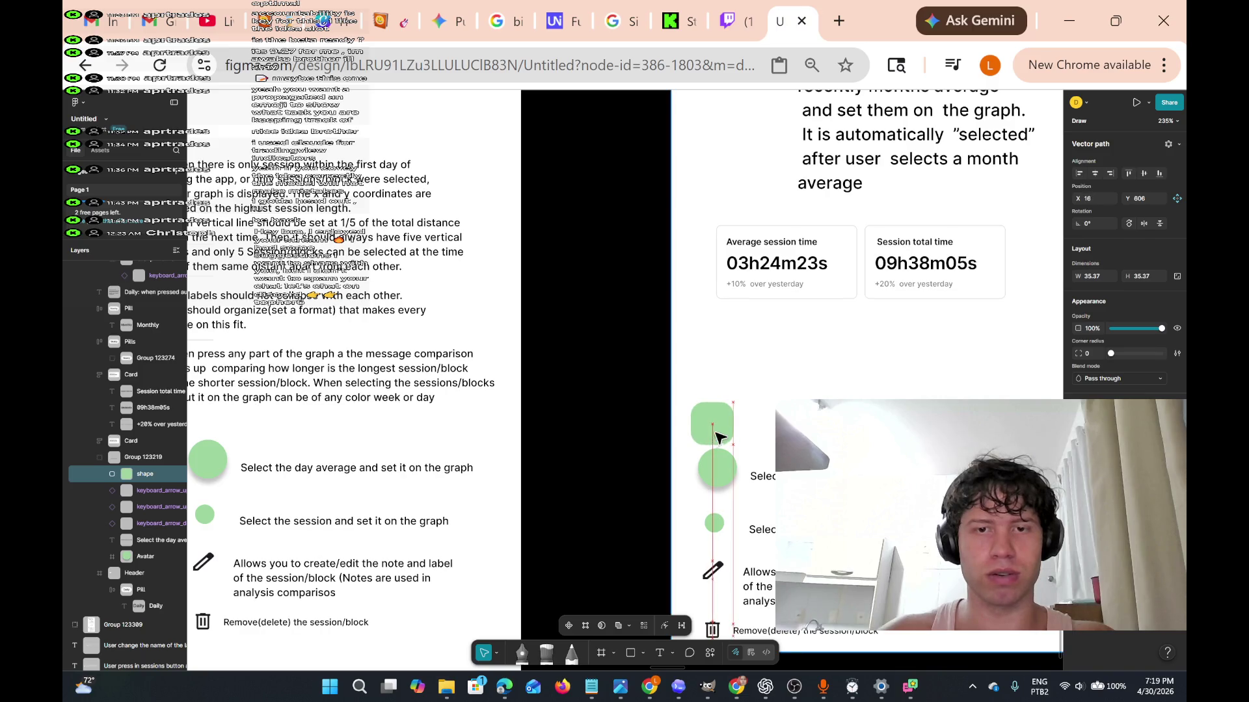
pyautogui.press('Escape')
pyautogui.press('Escape')
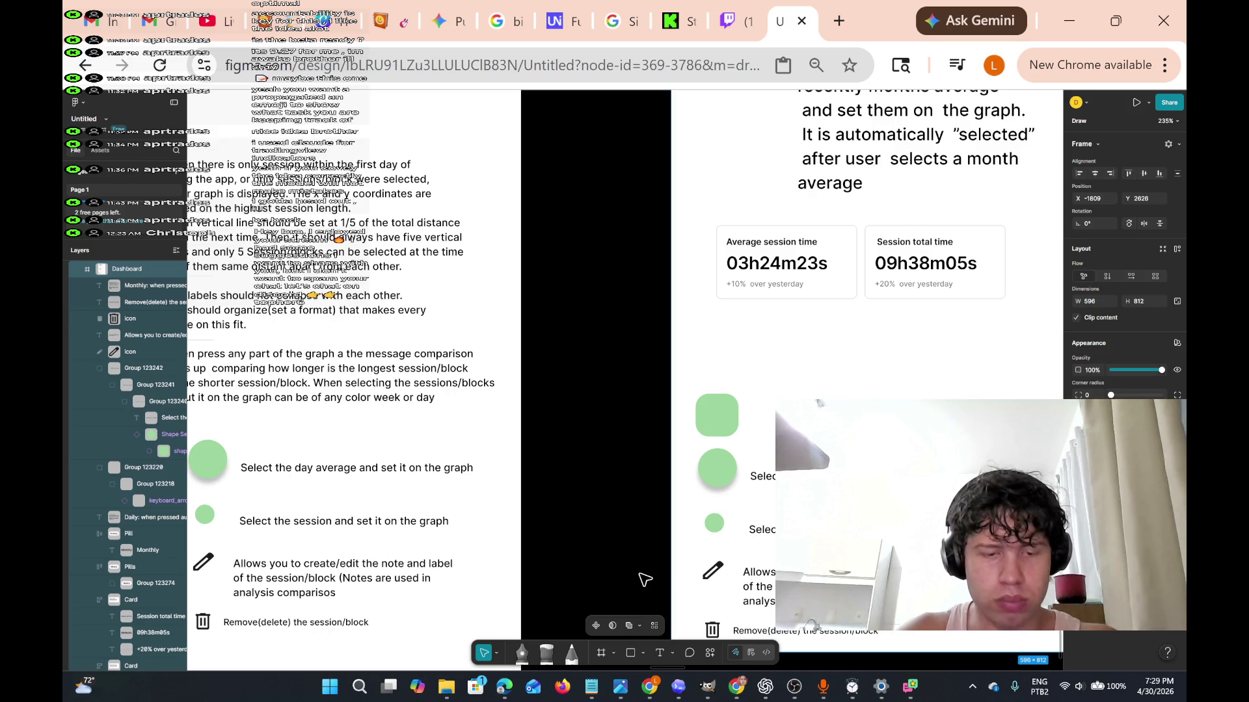
# Check the live Twitch channel and the Kick dashboard, then bring up YouTube Studio's livestream page.
pyautogui.click(746, 7)
pyautogui.scroll(-1, 741, 245)
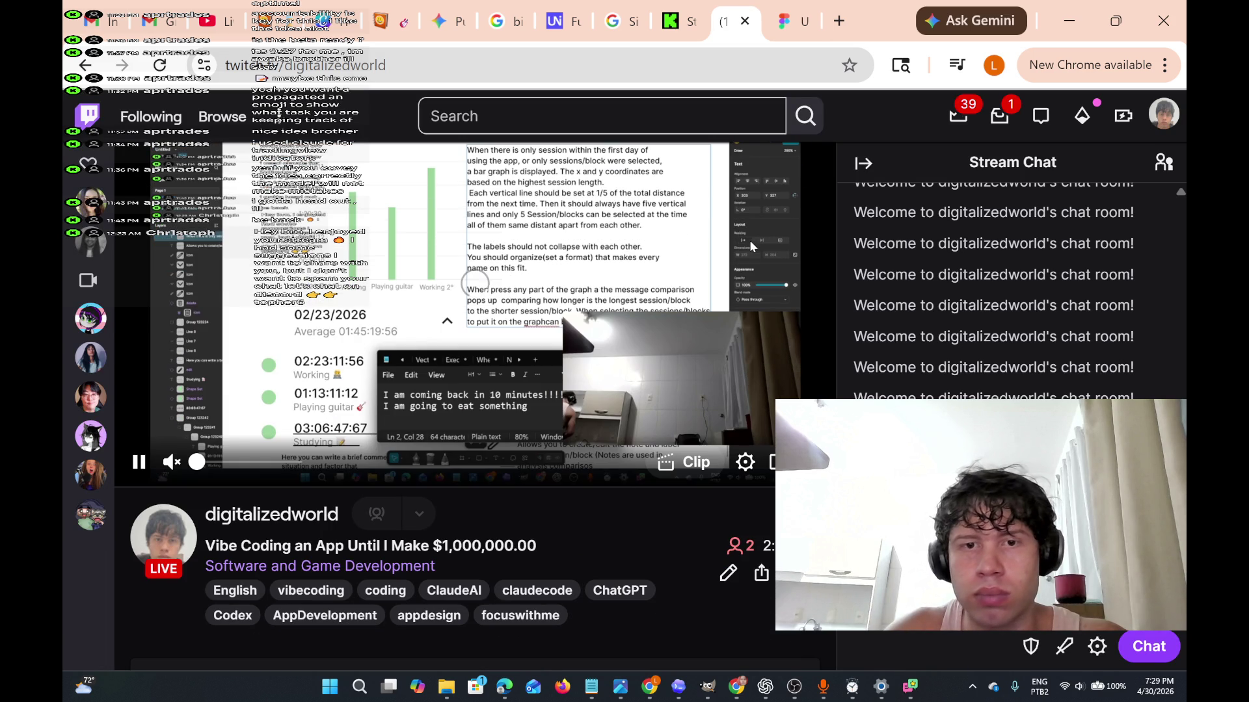
pyautogui.click(674, 8)
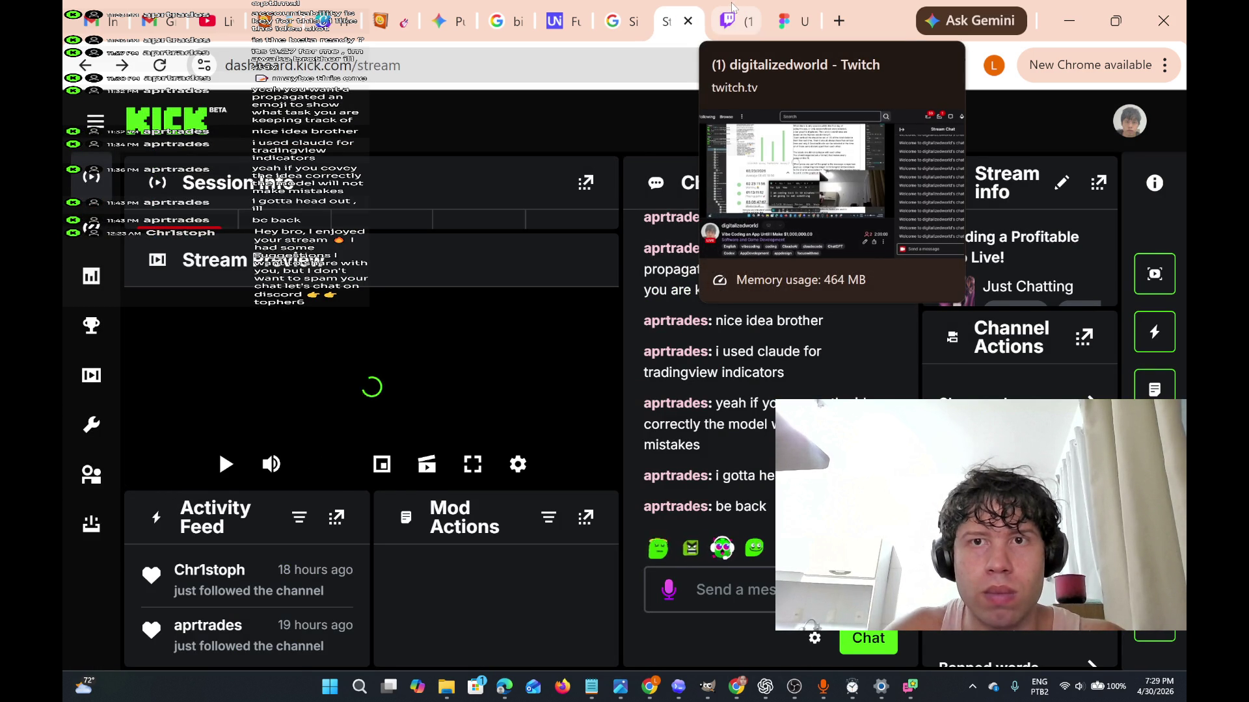
pyautogui.click(734, 7)
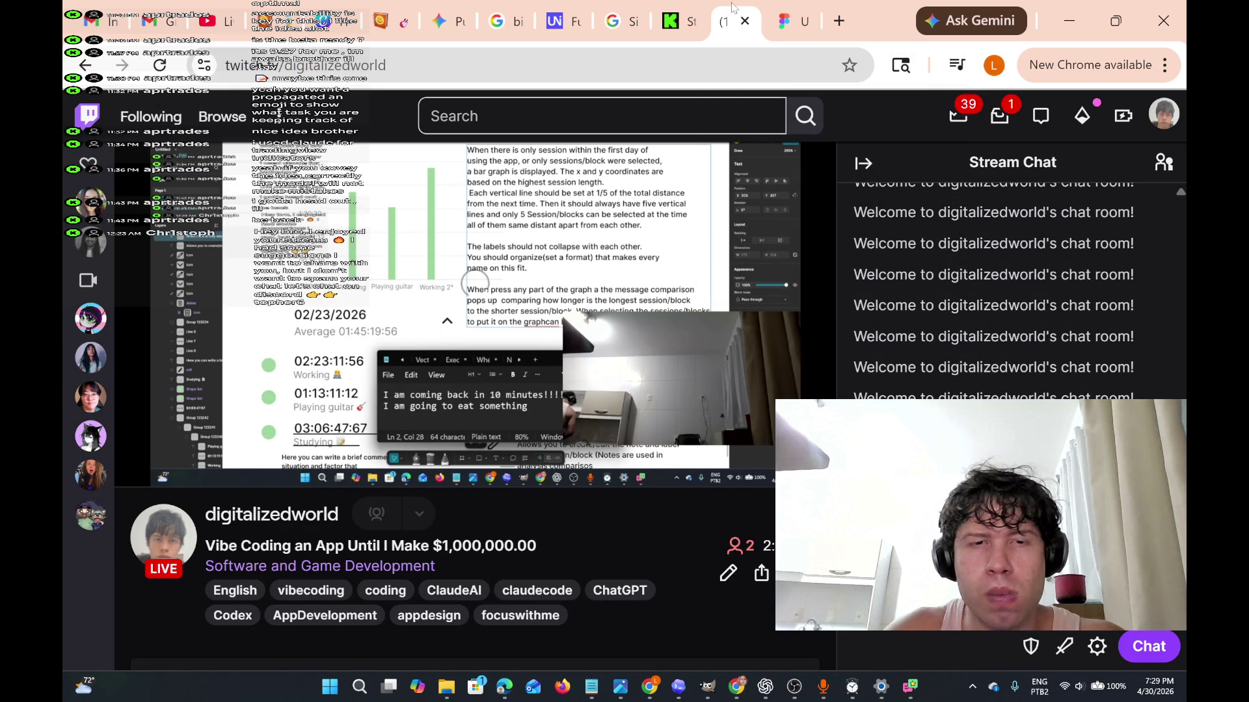
pyautogui.click(673, 8)
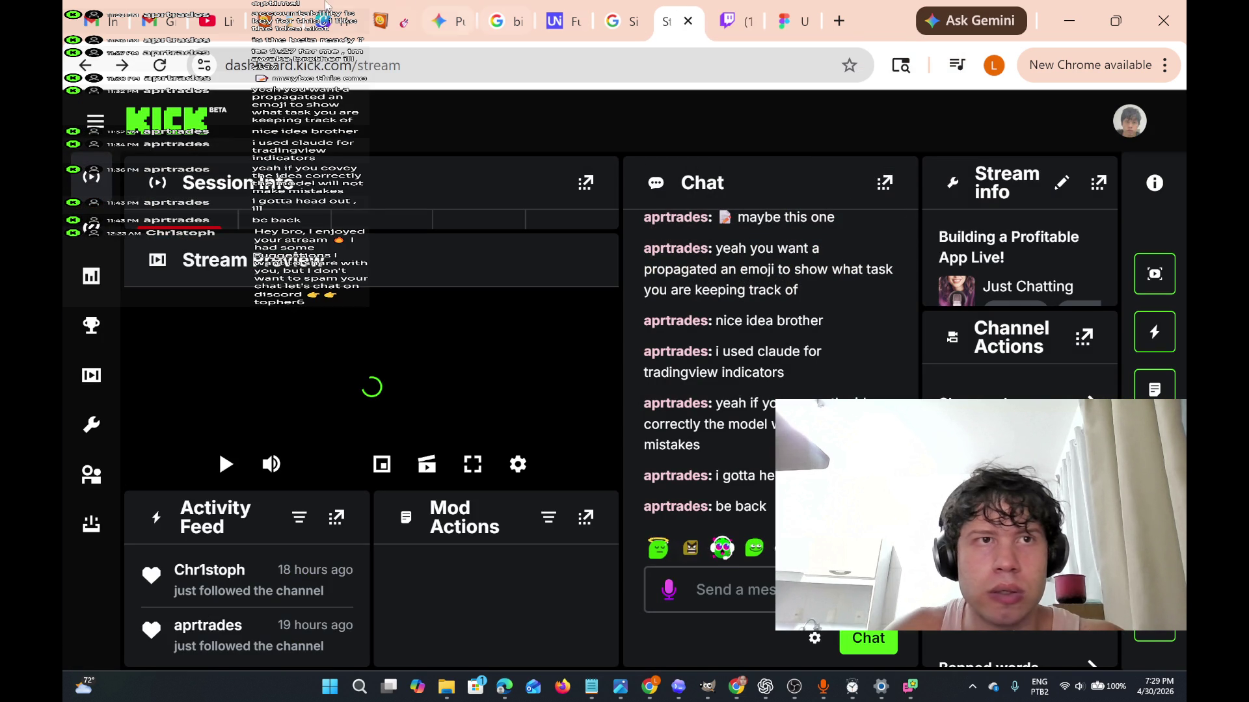
pyautogui.click(229, 6)
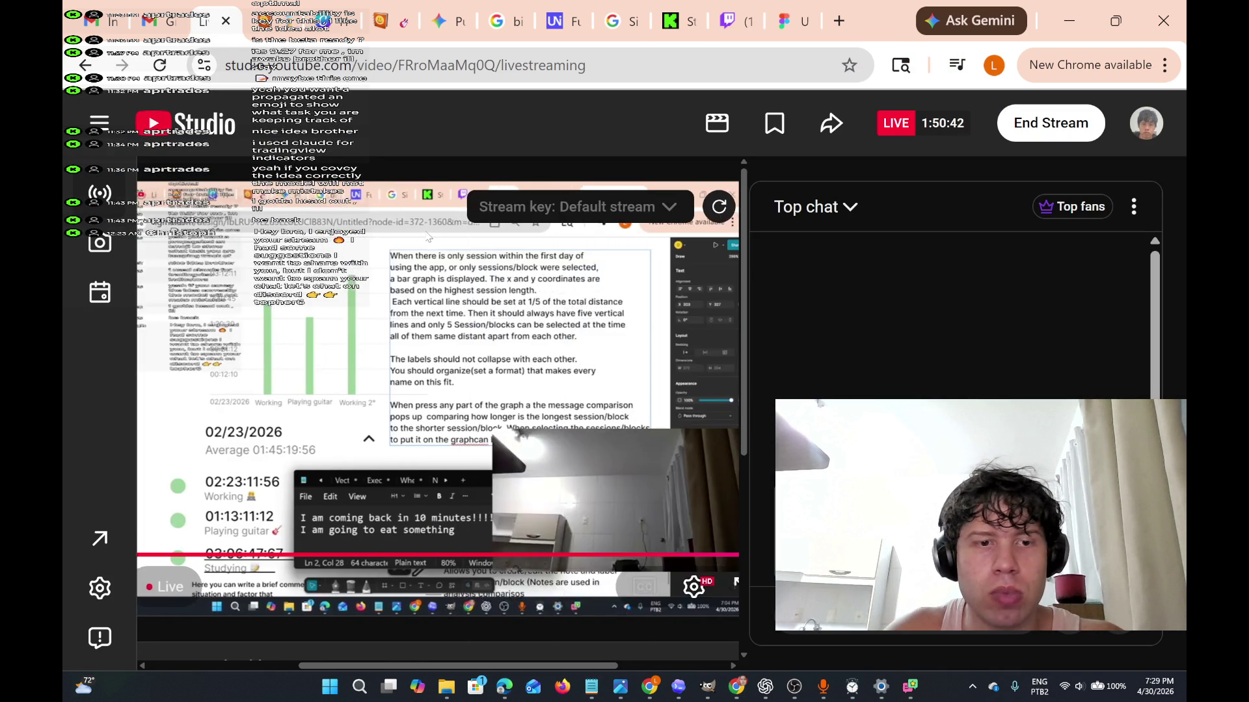
# Show the Stream settings tab below the preview, with title, category, privacy and stream URL.
pyautogui.scroll(-1, 428, 237)
pyautogui.hscroll(-3, 427, 237)
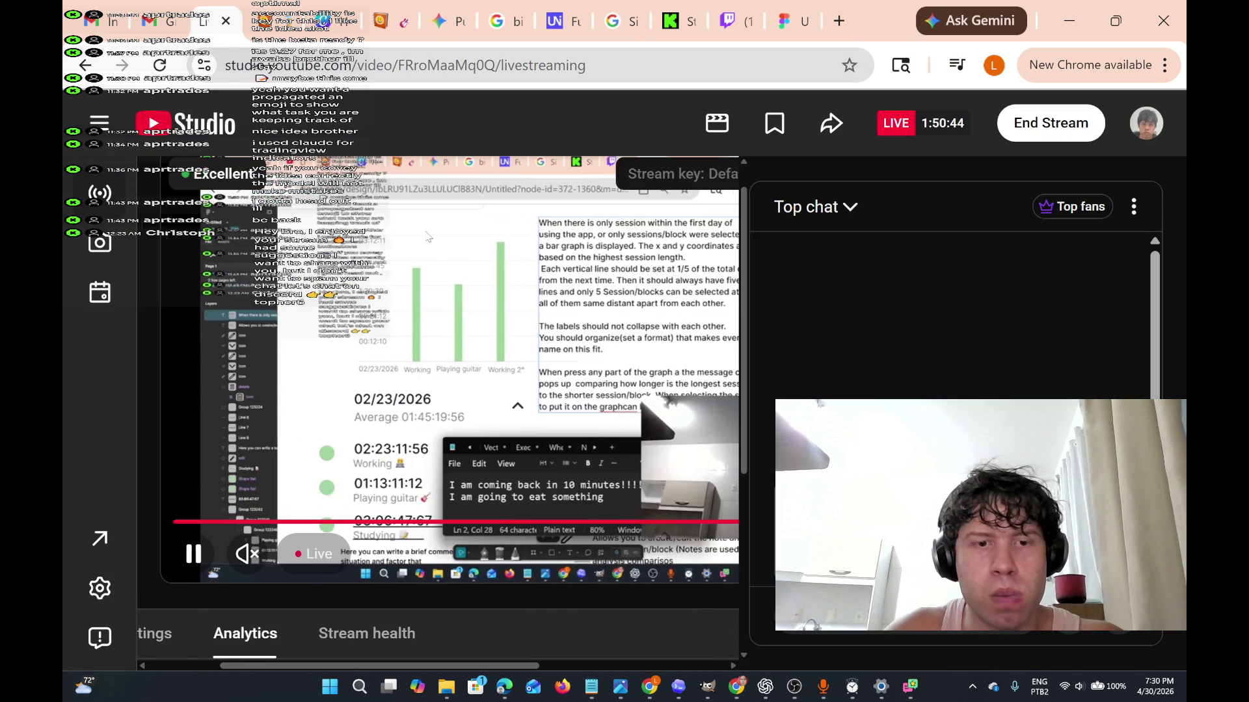
pyautogui.scroll(-3, 428, 237)
pyautogui.hscroll(-1, 428, 237)
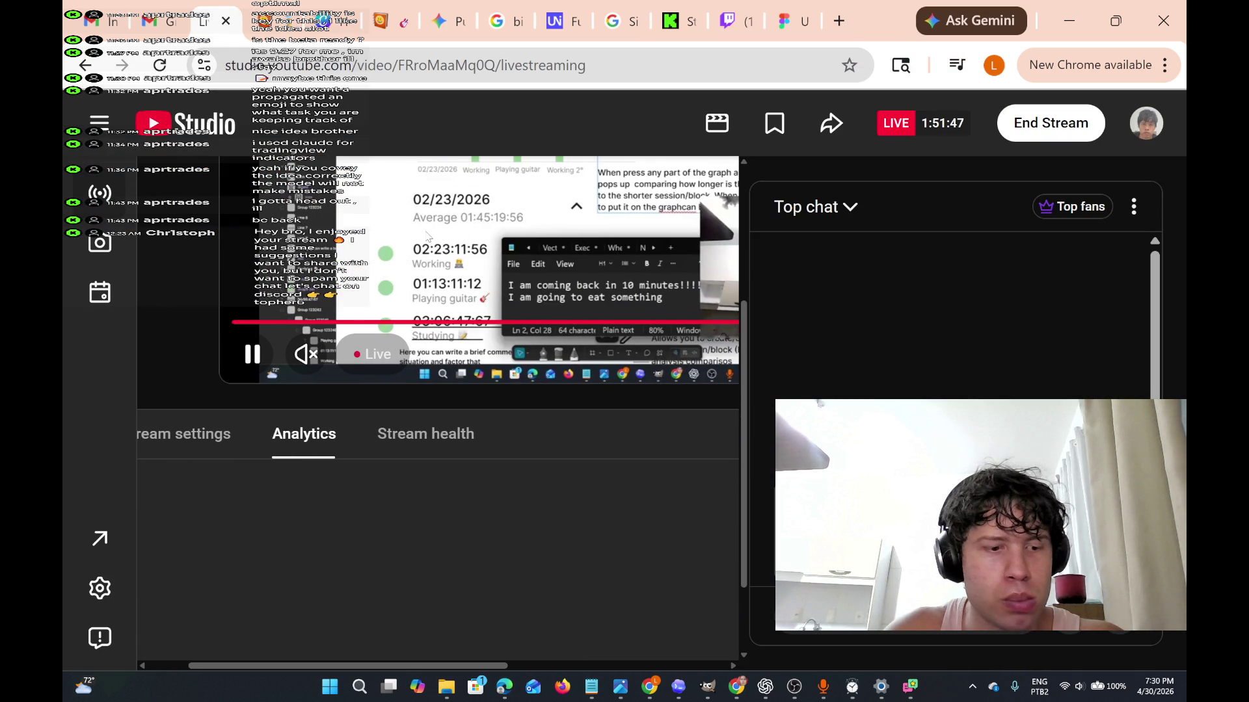
pyautogui.click(212, 453)
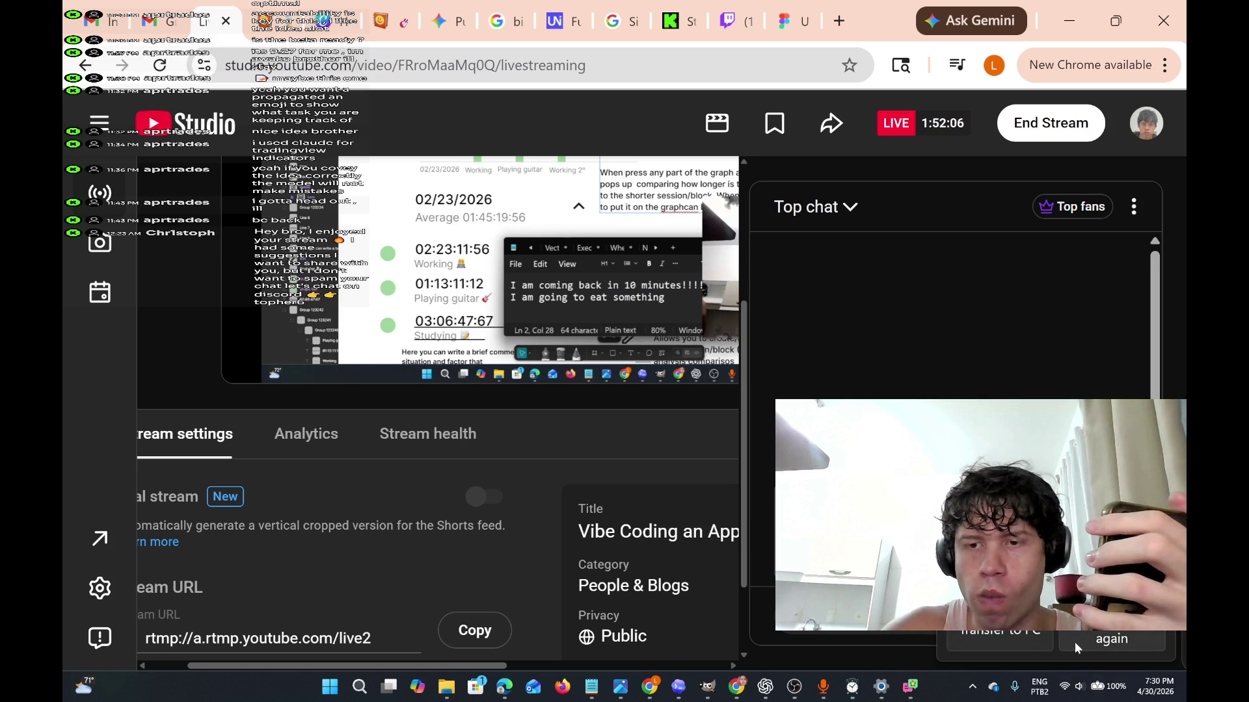
pyautogui.click(1131, 633)
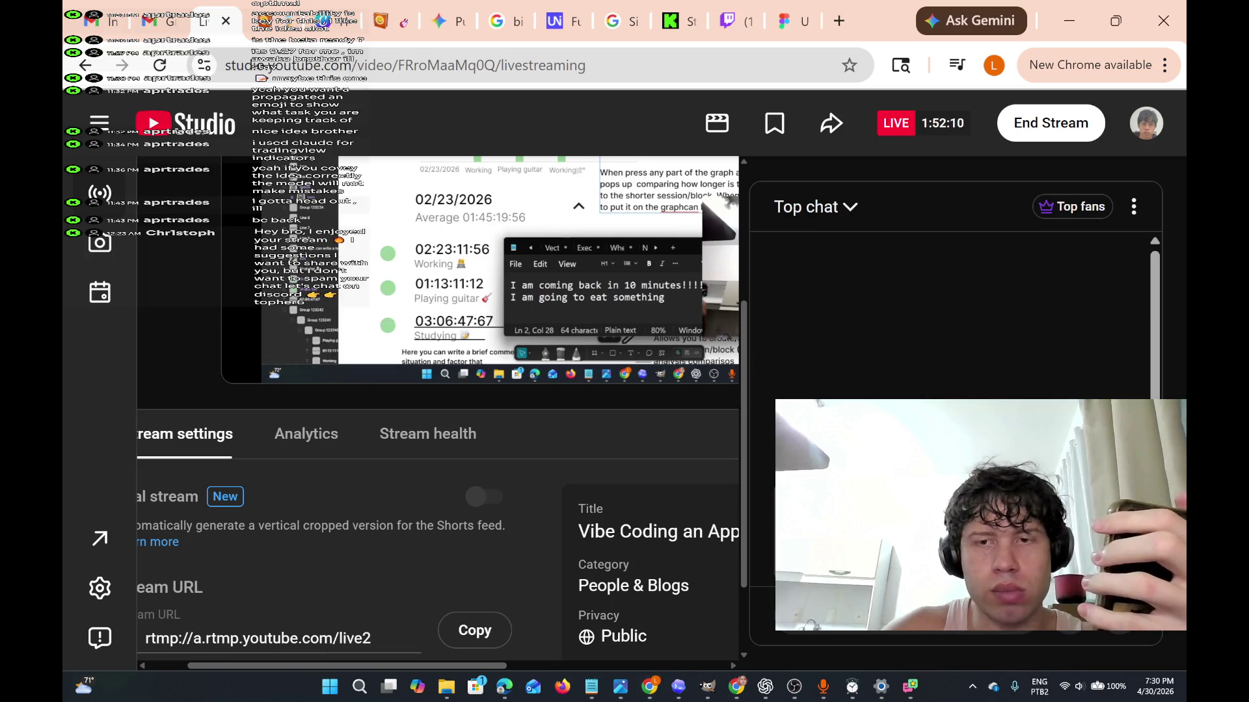
pyautogui.scroll(1, 596, 332)
pyautogui.scroll(2, 596, 332)
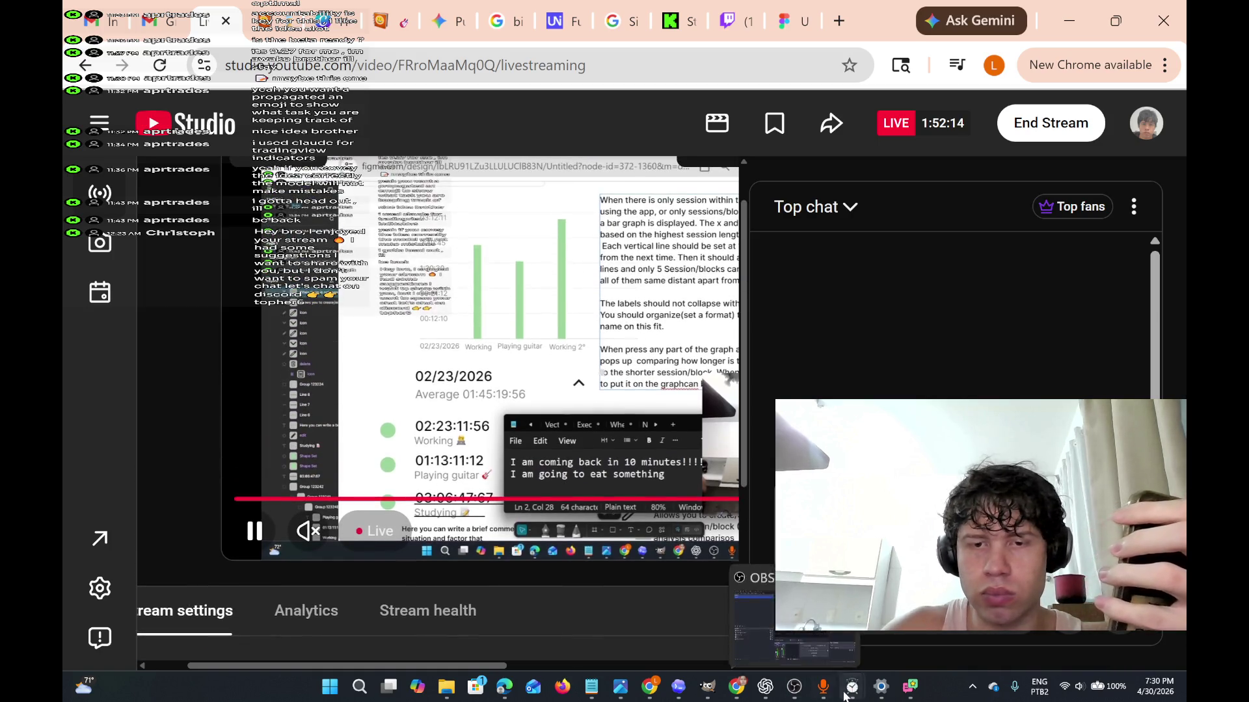
# Reset Timer 1 in Stopwatch & Timer to 00:00:00, then return to OBS Studio.
pyautogui.moveTo(875, 642)
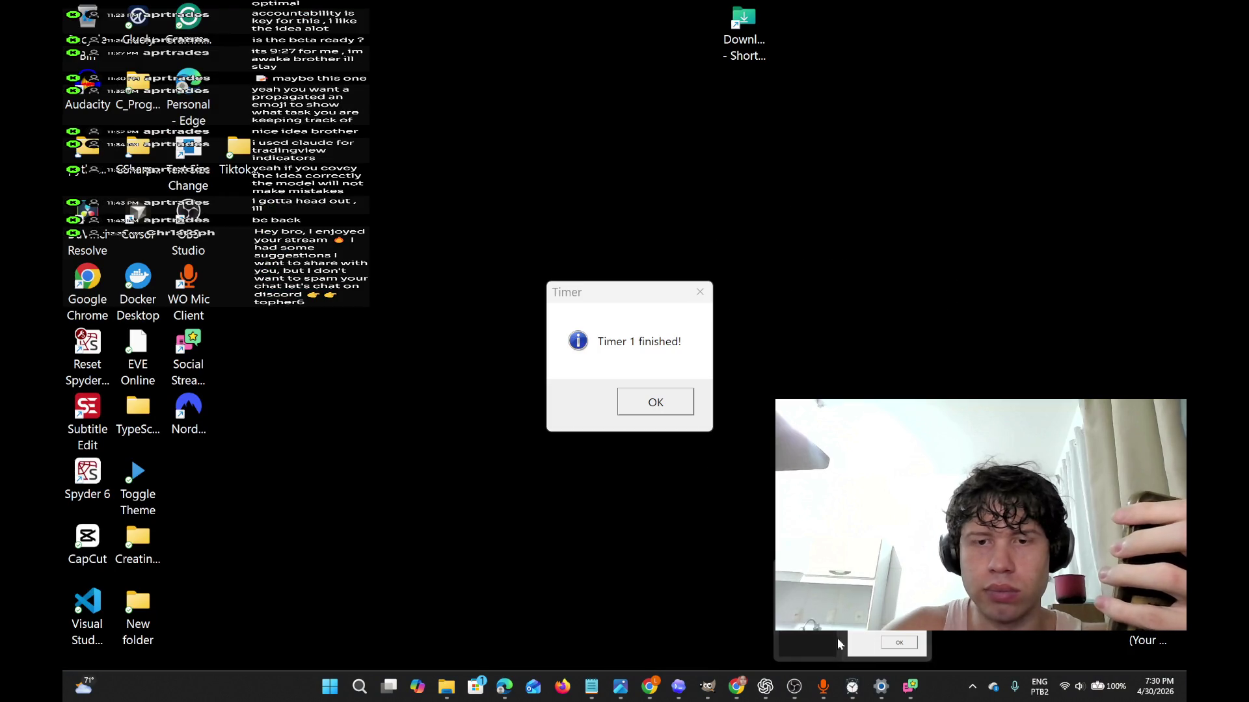
pyautogui.moveTo(798, 633)
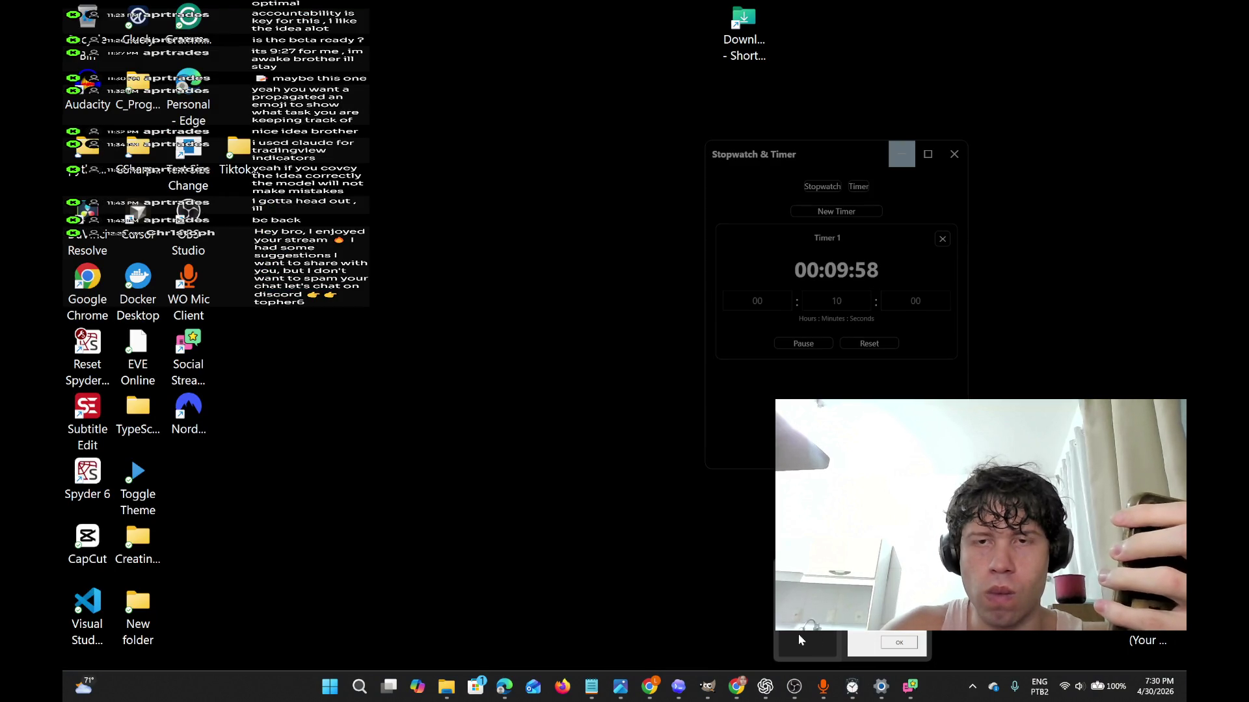
pyautogui.click(797, 634)
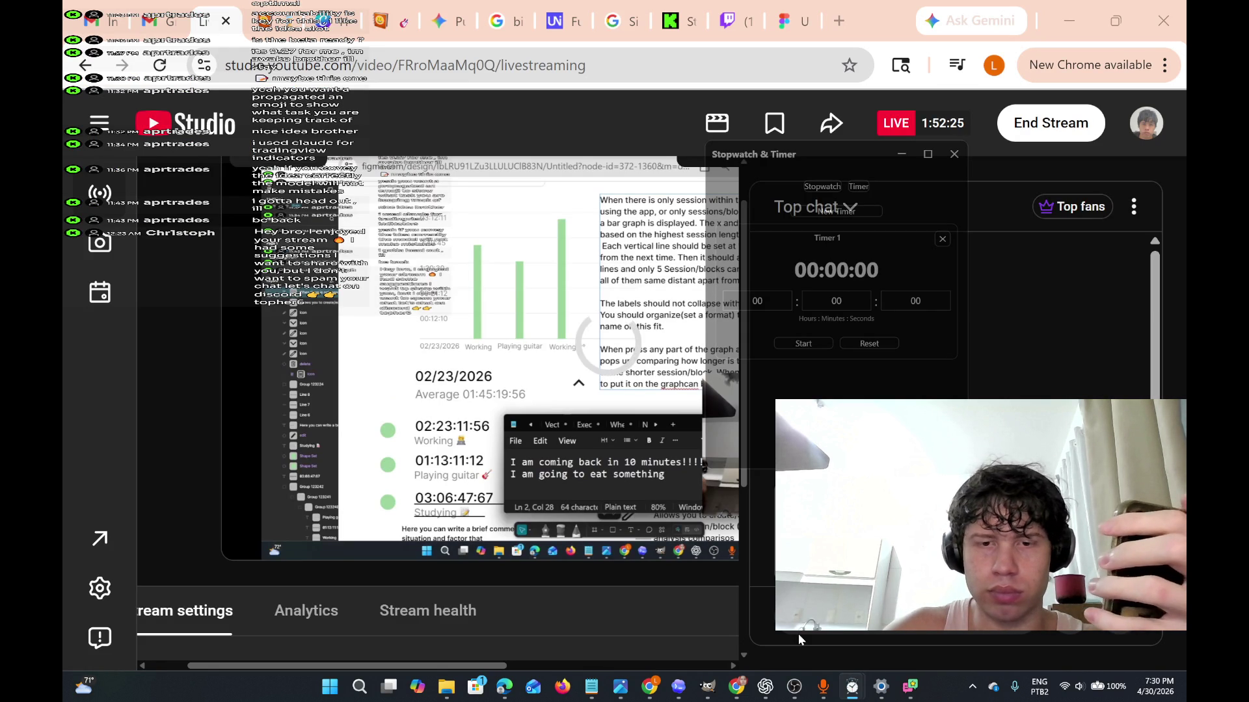
pyautogui.click(794, 686)
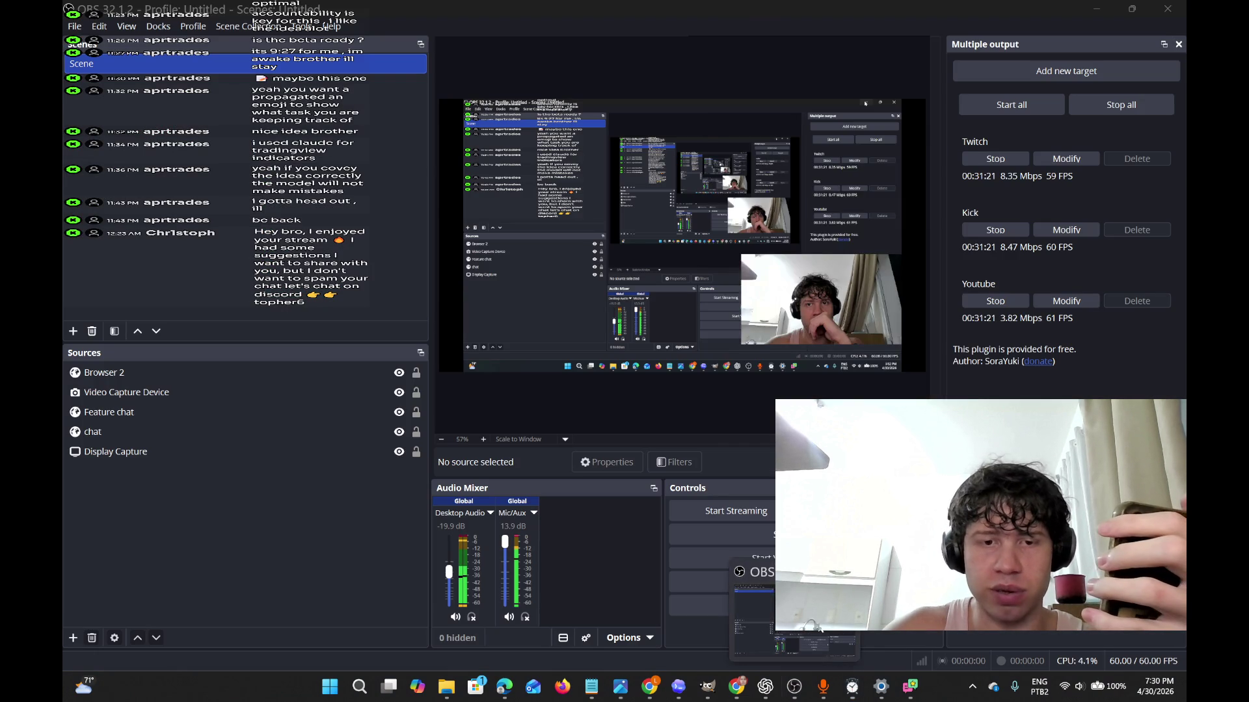
# Mute and unmute Mic/Aux so it stays live, hide the timer window, and minimize OBS.
pyautogui.click(509, 616)
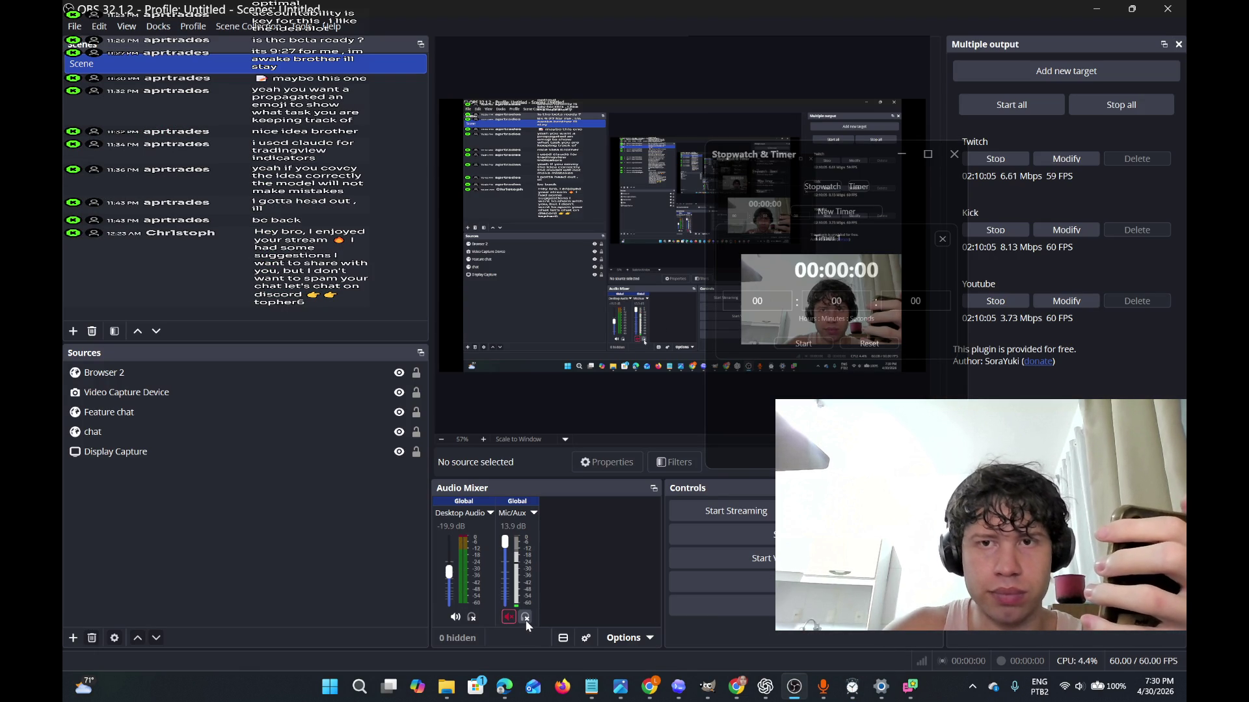
pyautogui.click(512, 618)
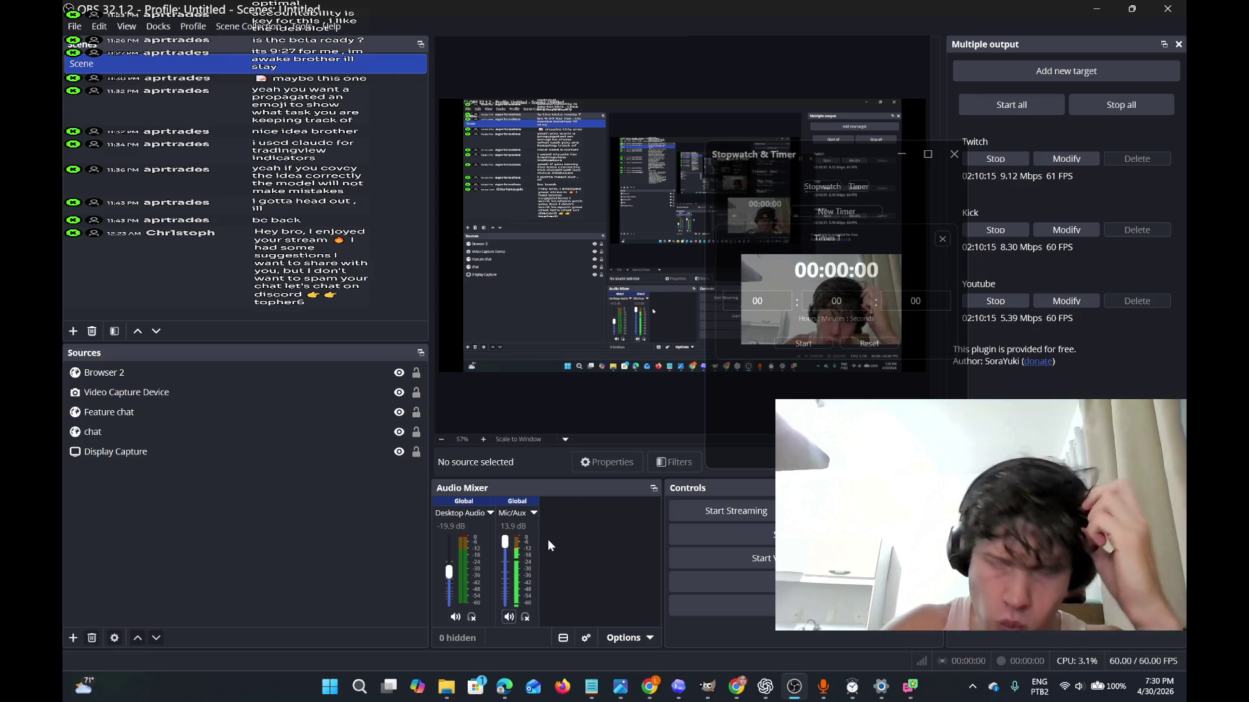
pyautogui.click(903, 154)
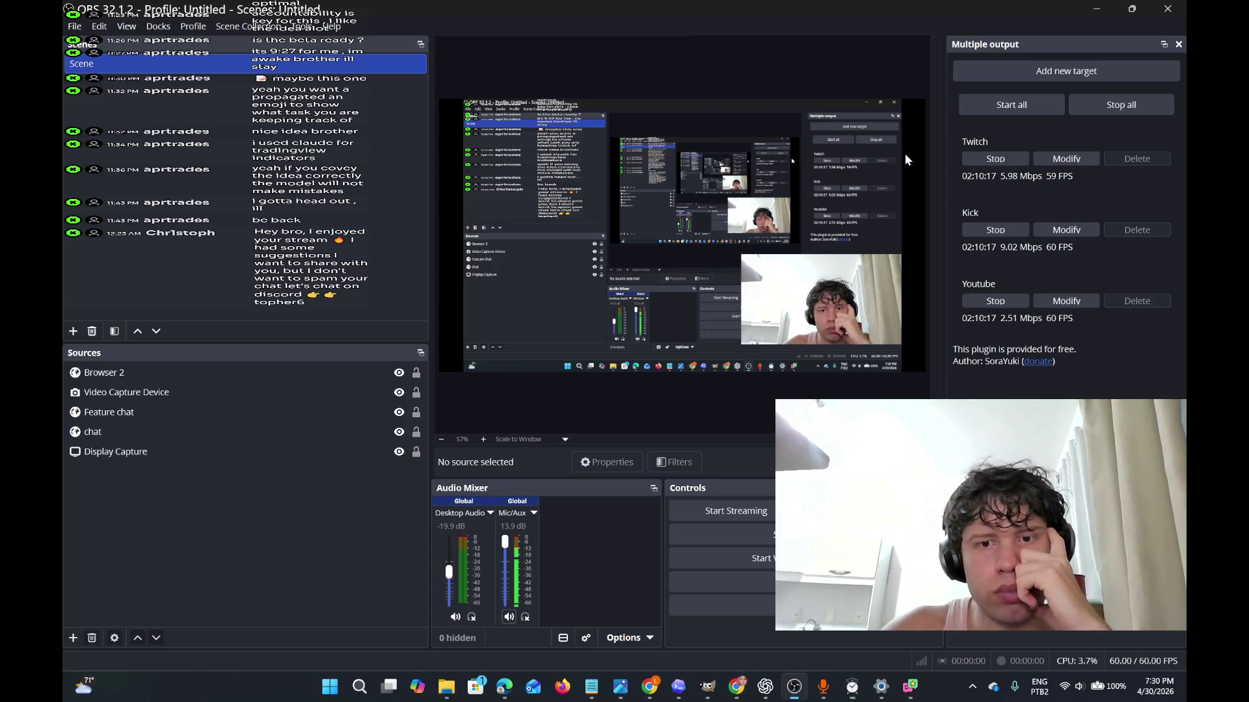
pyautogui.click(1105, 10)
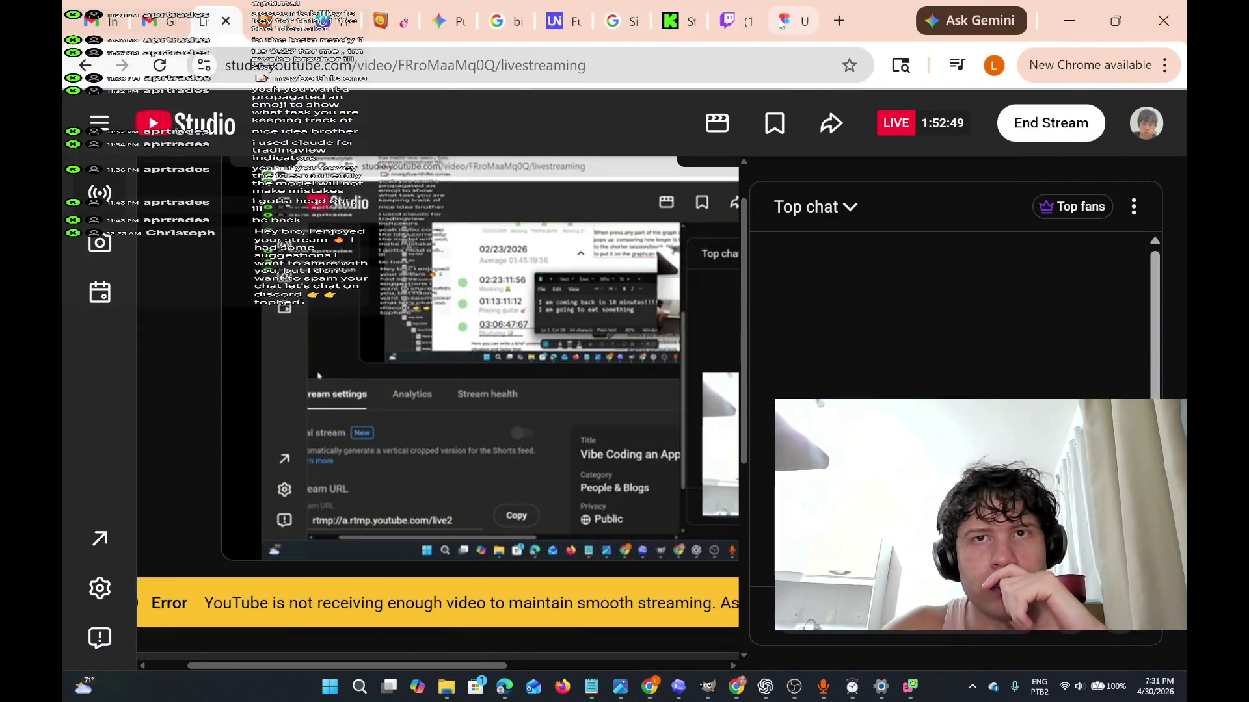
# Glance at the live Twitch stream, then return to the Figma dashboard's pill notes.
pyautogui.click(781, 22)
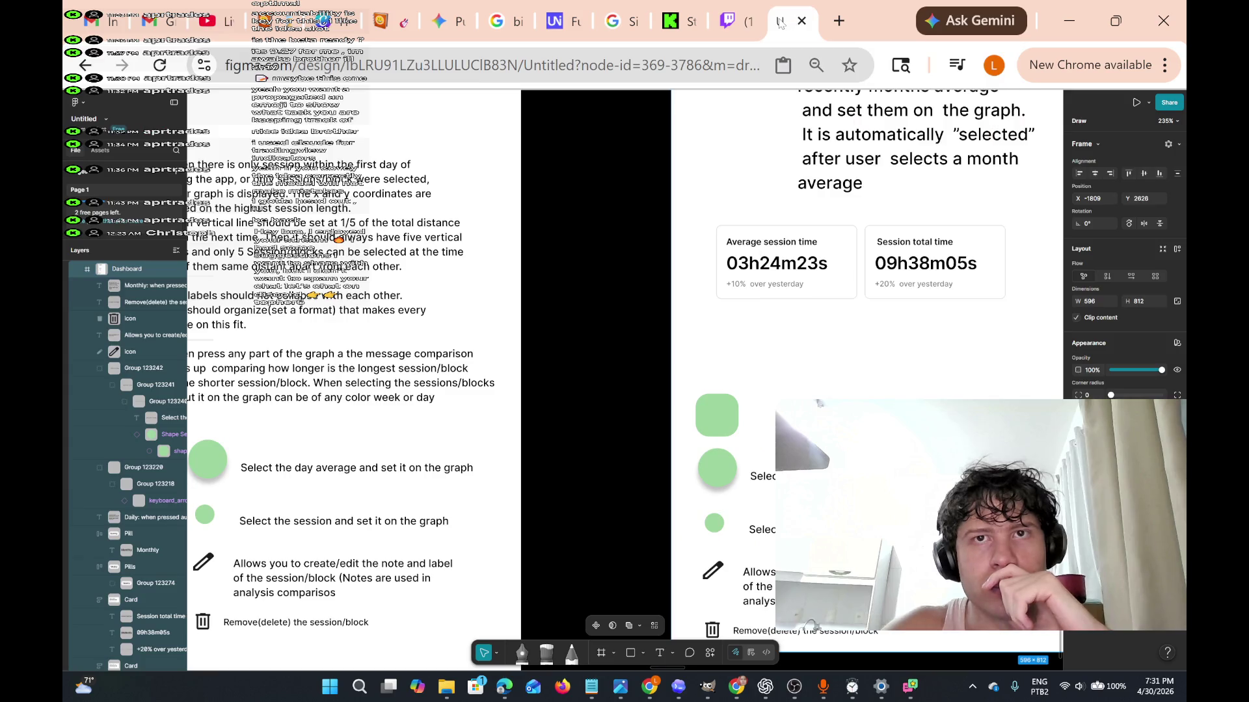
pyautogui.click(717, 24)
pyautogui.scroll(-3, 474, 404)
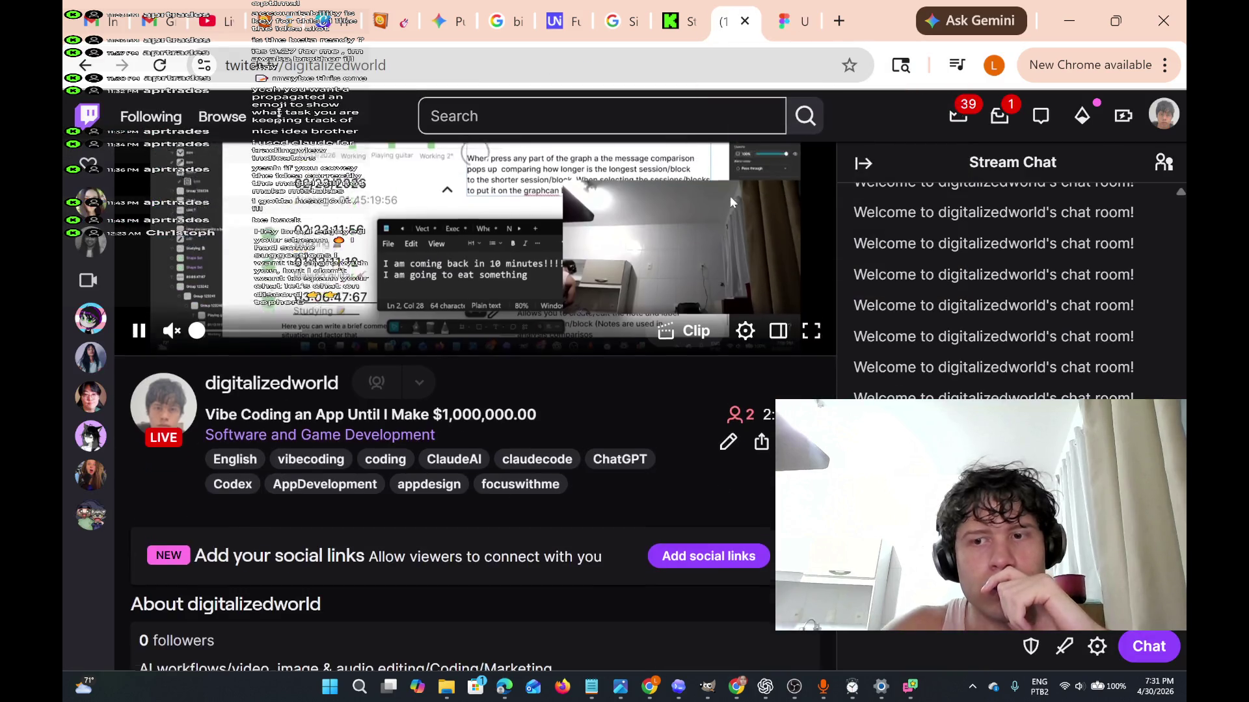
pyautogui.click(791, 21)
pyautogui.scroll(-2, 780, 396)
pyautogui.hscroll(1, 783, 389)
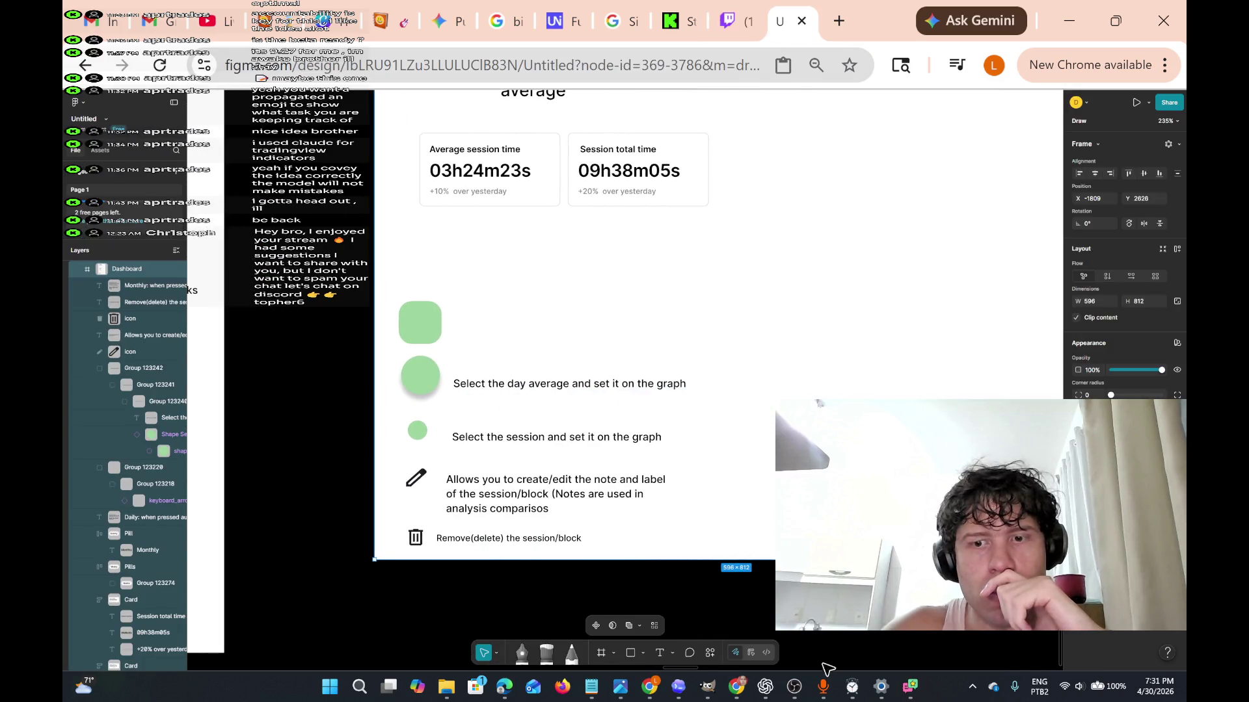
pyautogui.moveTo(911, 683)
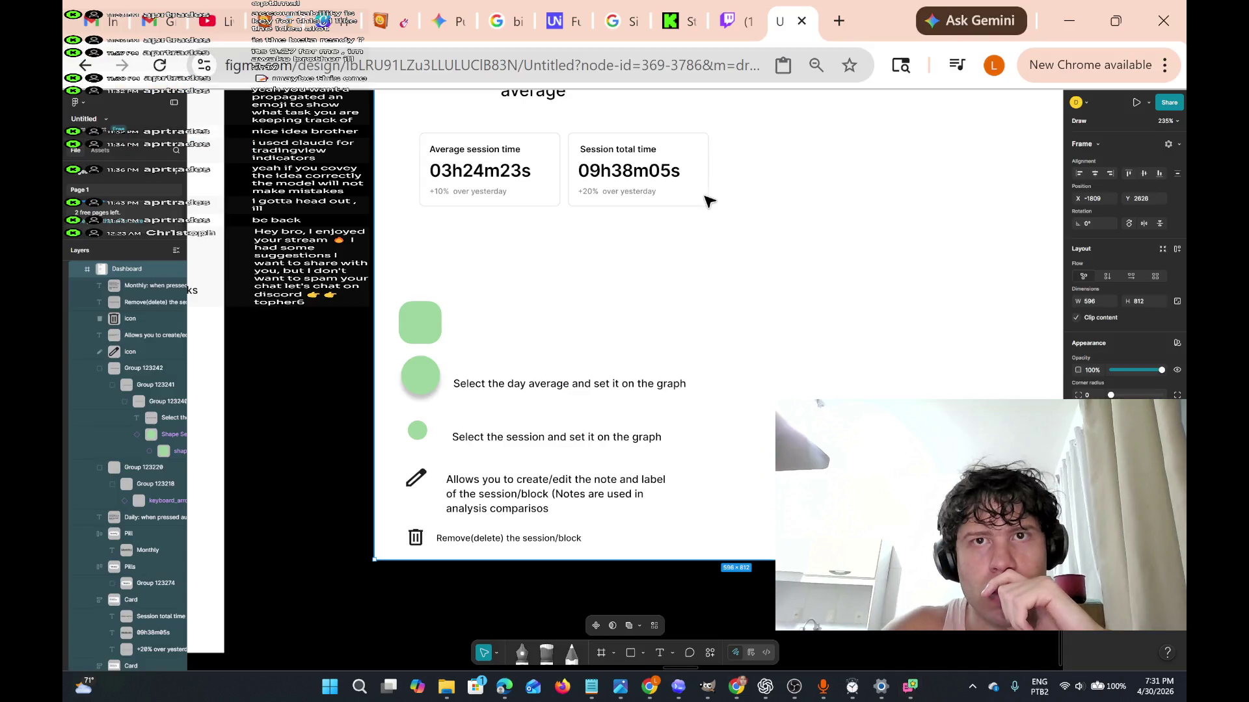
pyautogui.hscroll(4, 748, 214)
pyautogui.scroll(4, 792, 233)
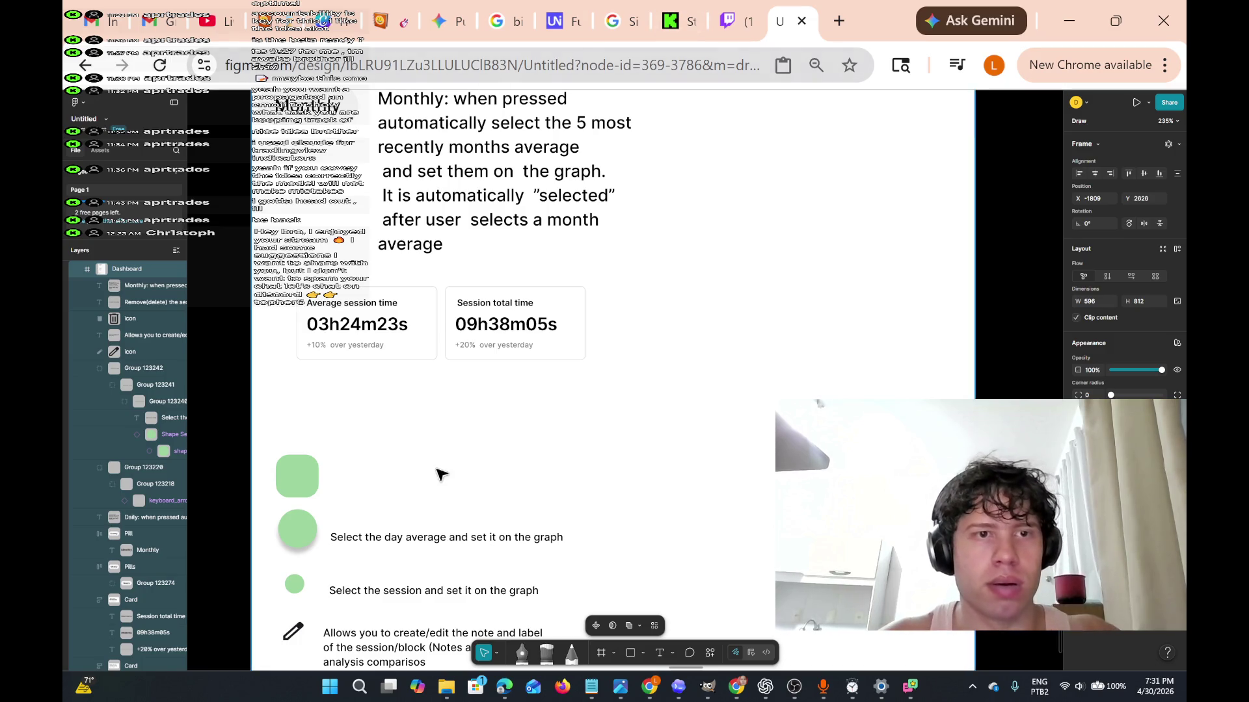
pyautogui.hscroll(-4, 474, 399)
pyautogui.scroll(4, 532, 290)
pyautogui.scroll(8, 549, 290)
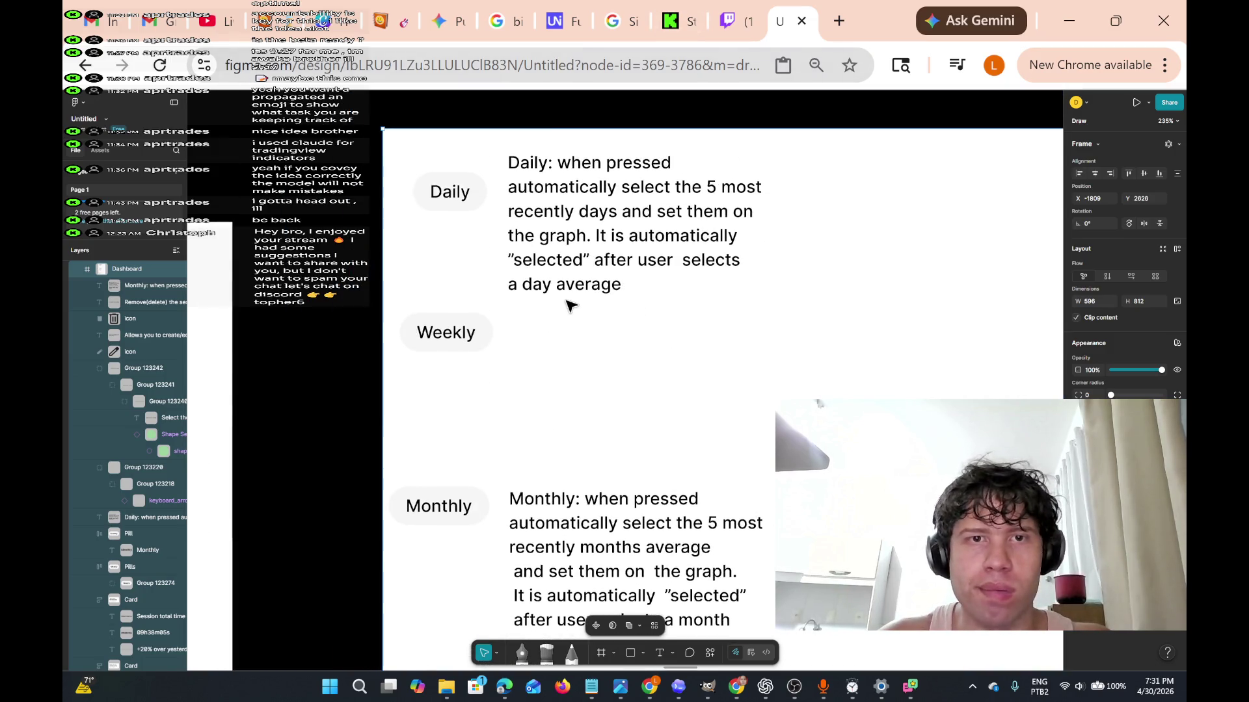
pyautogui.scroll(-4, 572, 312)
pyautogui.scroll(-4, 571, 313)
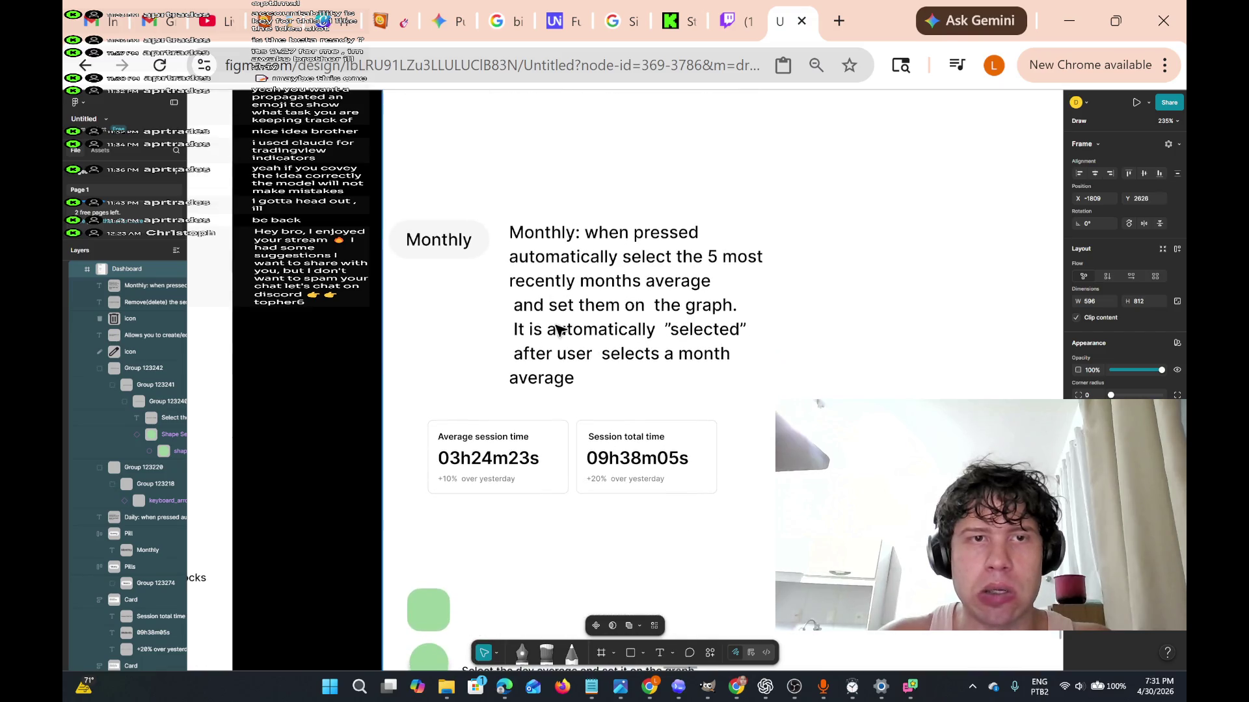
pyautogui.scroll(-3, 559, 329)
pyautogui.scroll(3, 563, 327)
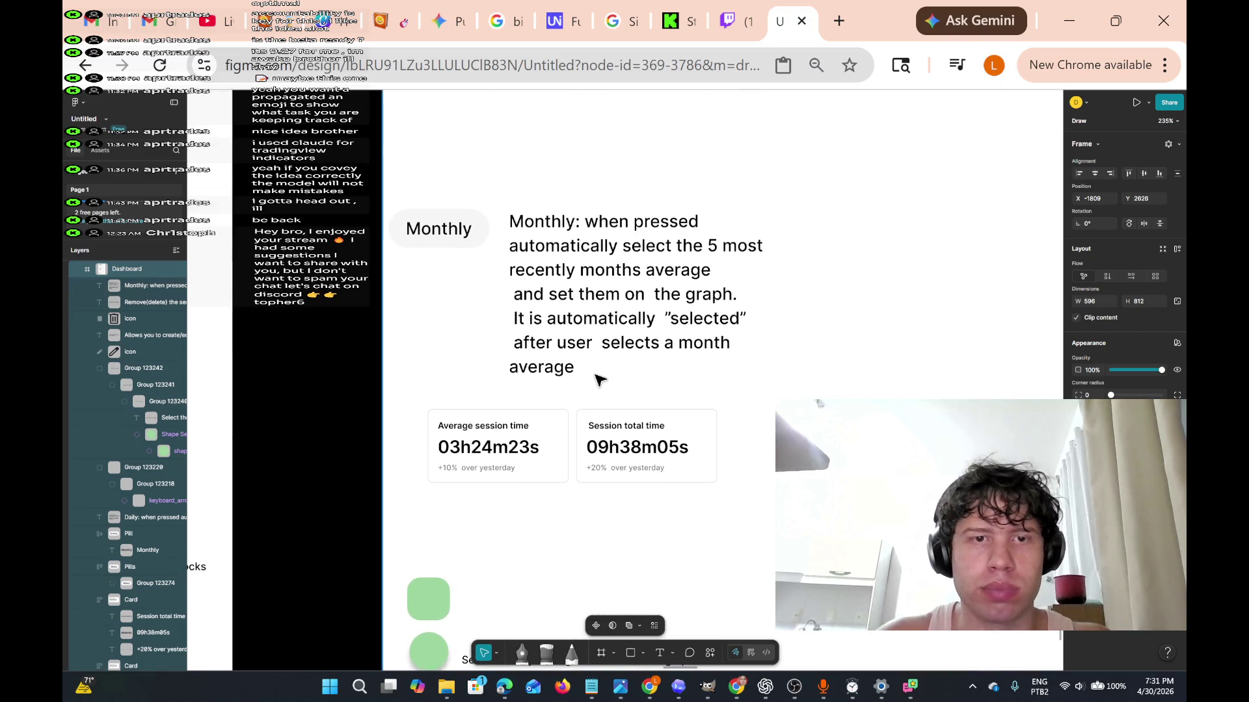
# Copy the Monthly description and paste it beside the Weekly pill.
pyautogui.click(572, 320)
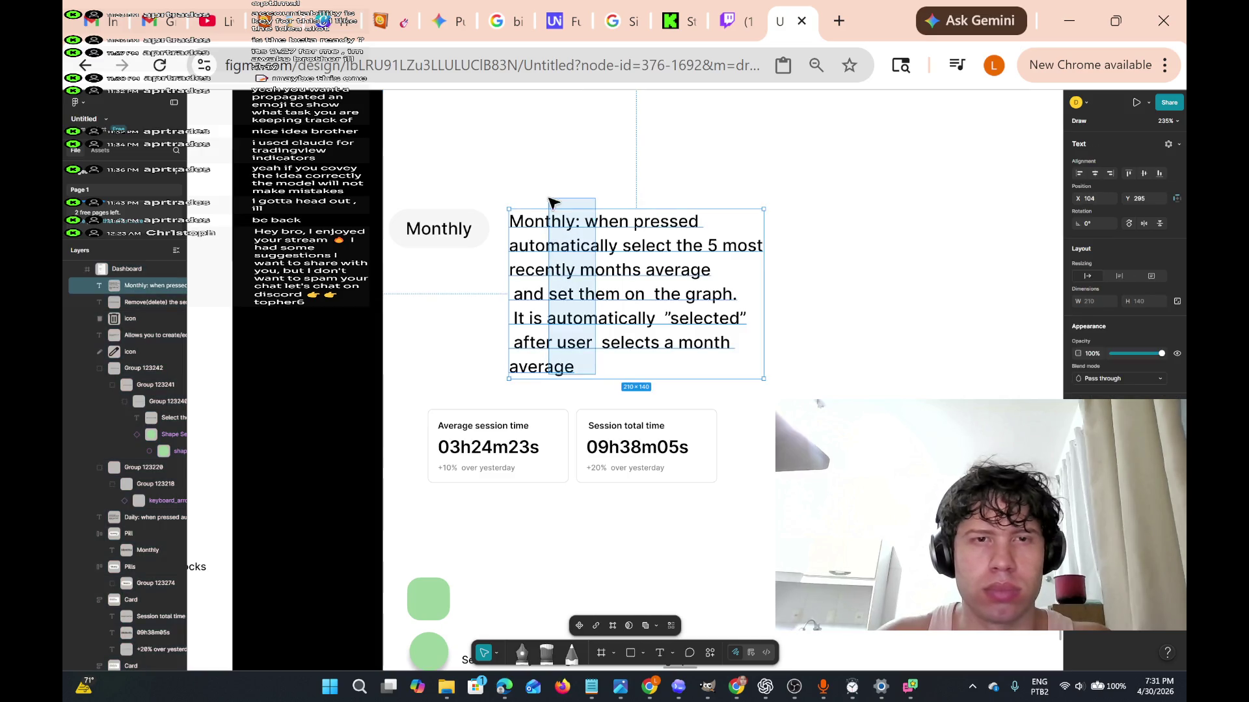
pyautogui.press('Escape')
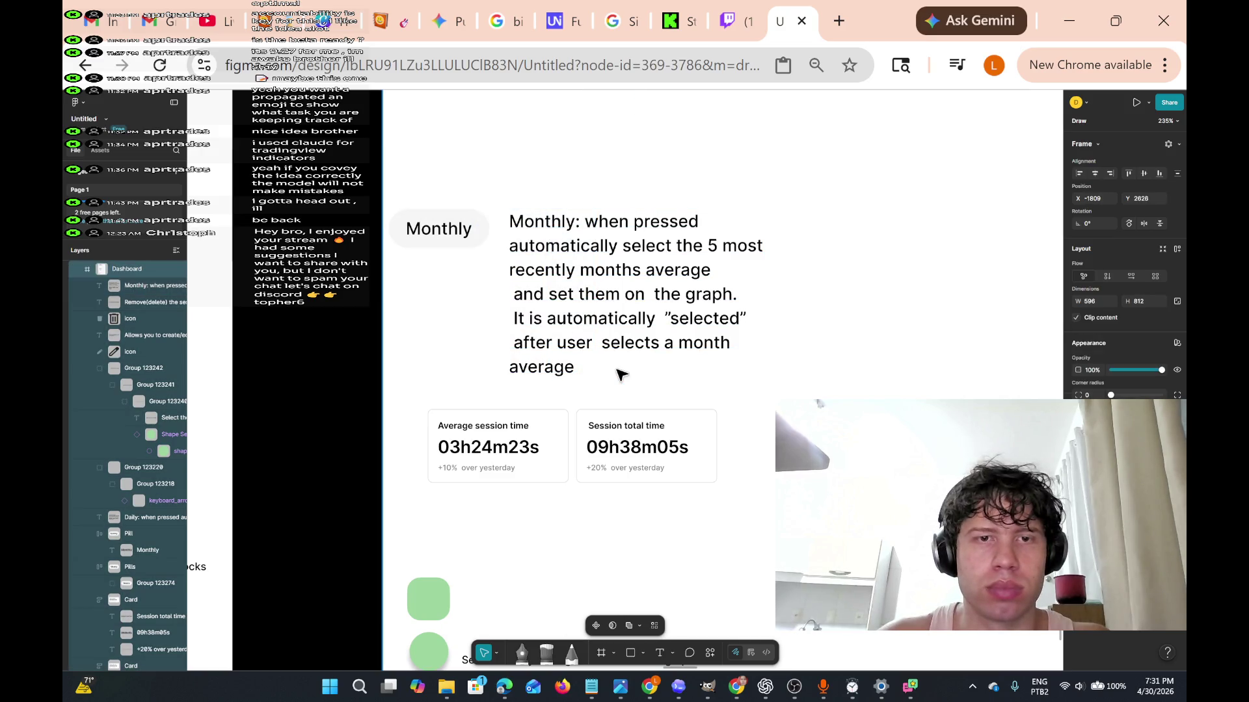
pyautogui.click(549, 267)
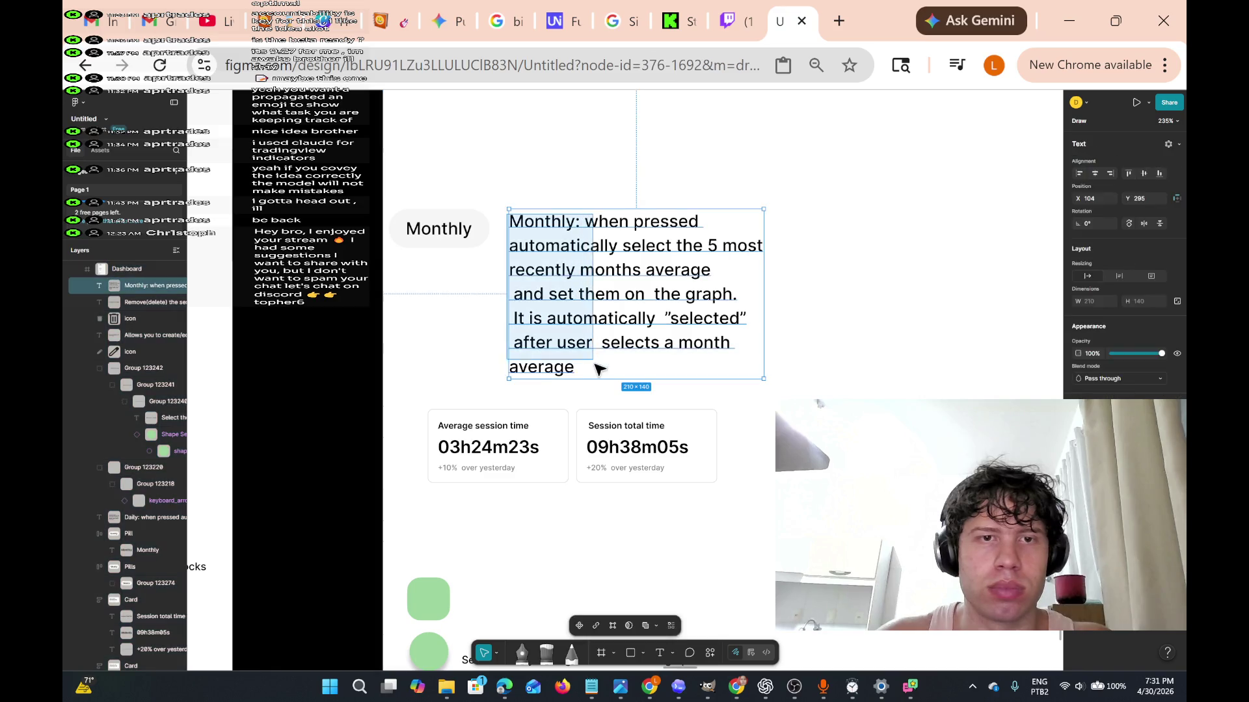
pyautogui.press('Escape')
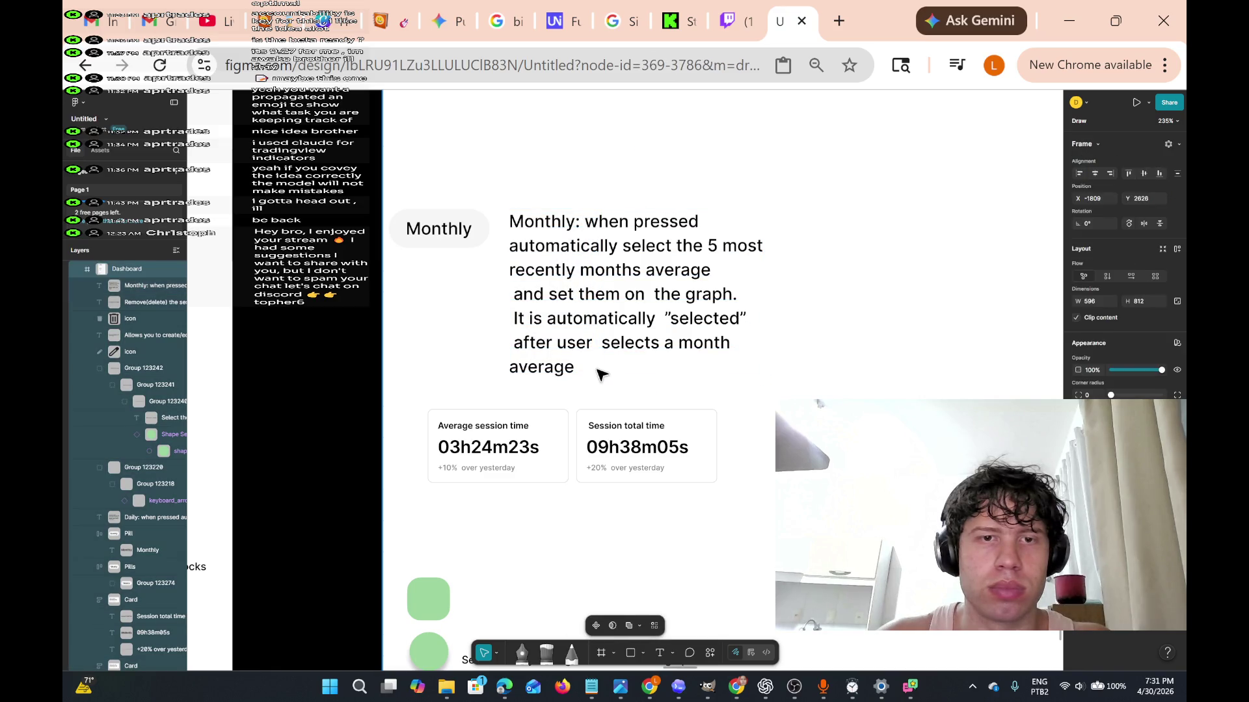
pyautogui.doubleClick(576, 339)
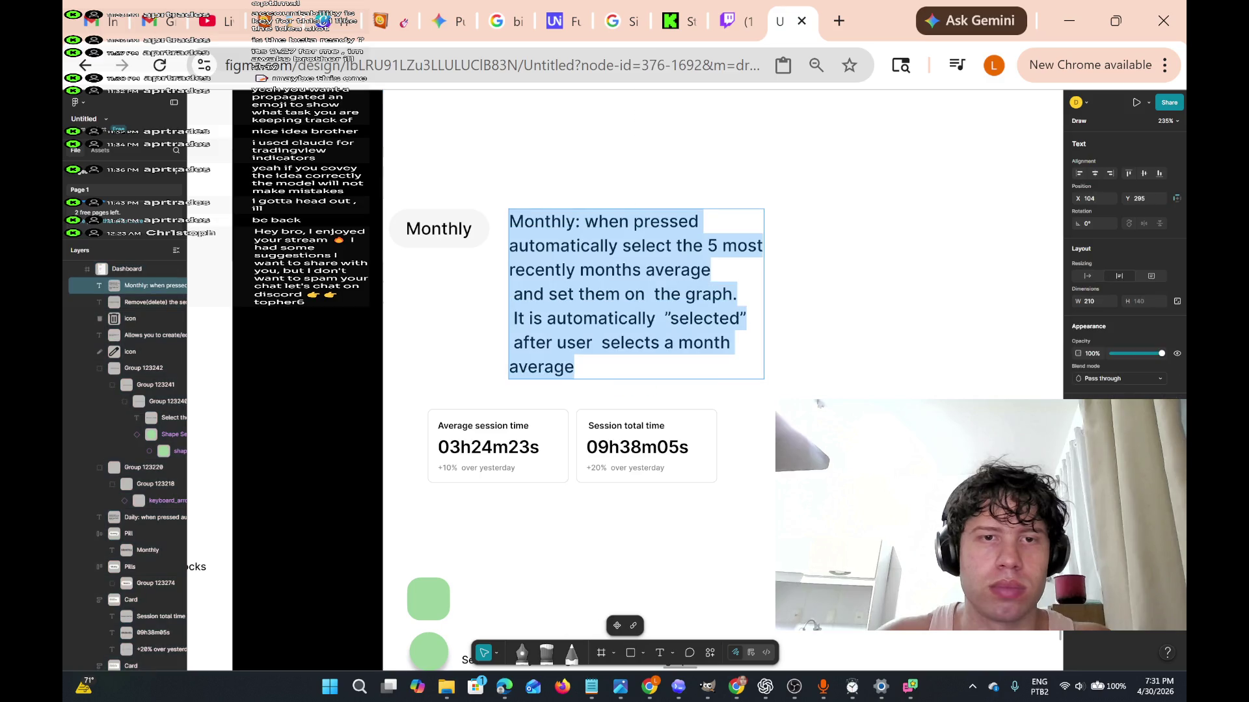
pyautogui.scroll(3, 551, 320)
pyautogui.press('Escape')
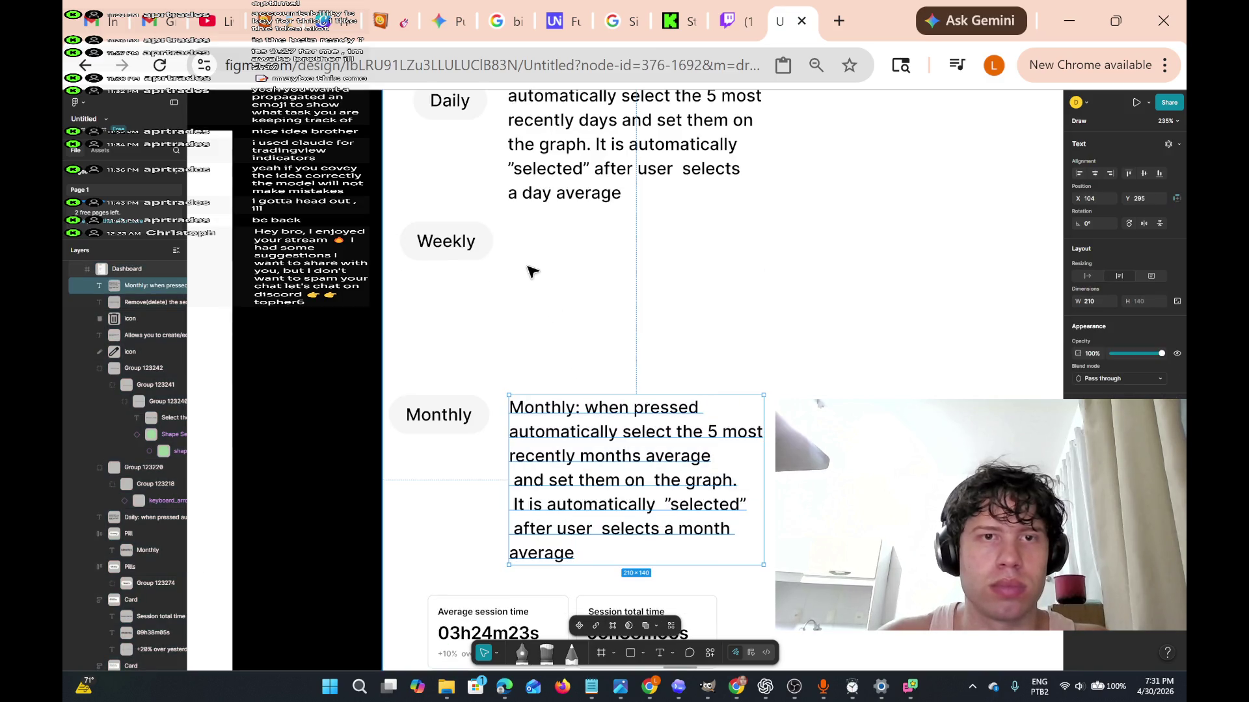
pyautogui.press('Escape')
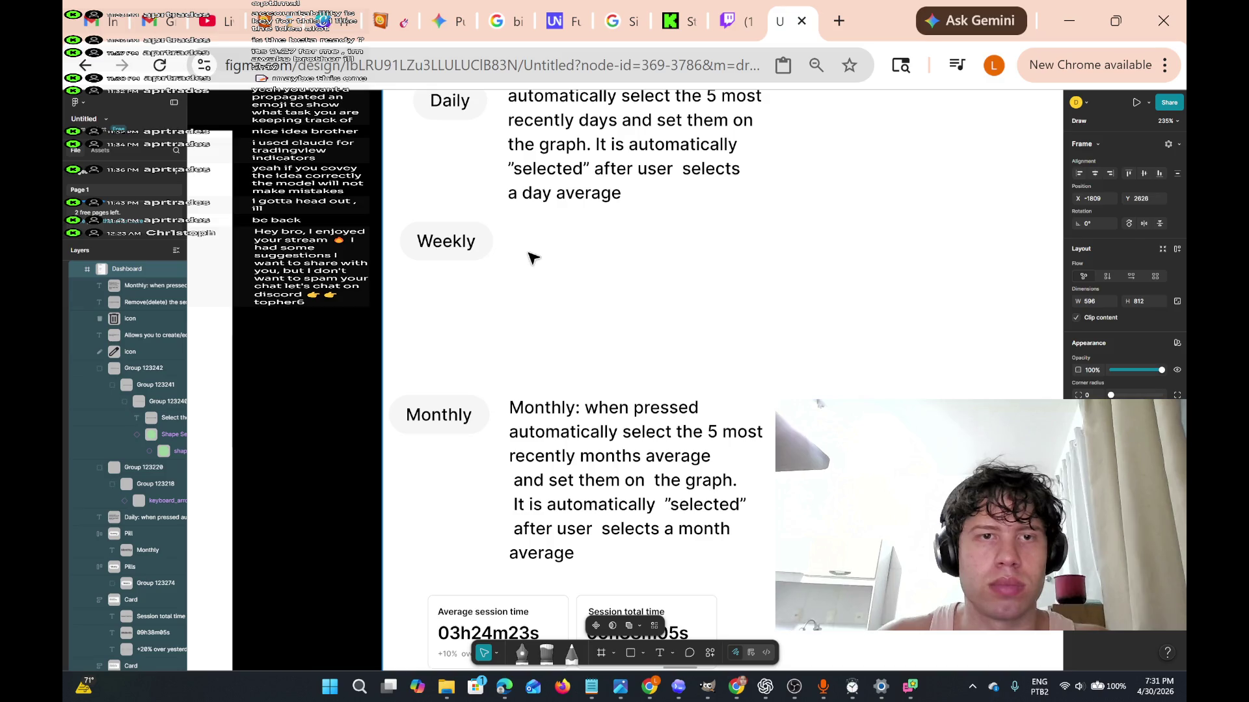
pyautogui.rightClick(631, 261)
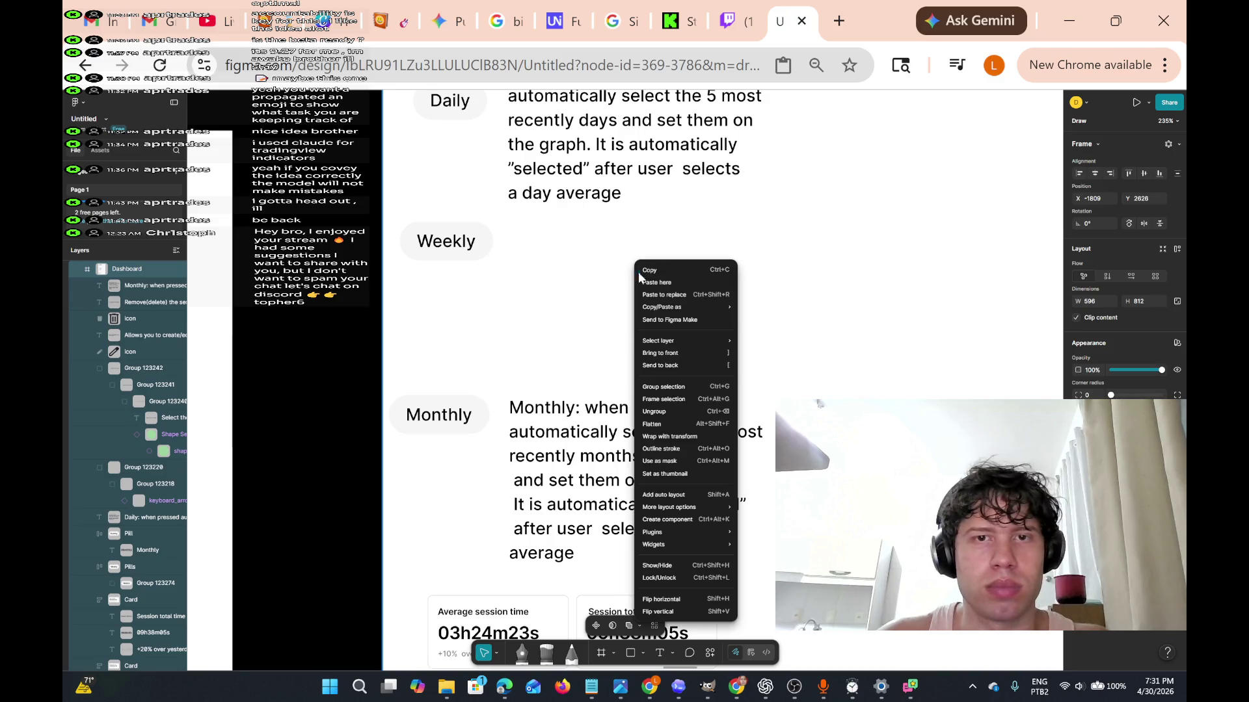
pyautogui.click(658, 287)
pyautogui.moveTo(680, 279)
pyautogui.mouseDown()
pyautogui.moveTo(650, 251)
pyautogui.moveTo(558, 226)
pyautogui.moveTo(567, 220)
pyautogui.moveTo(571, 237)
pyautogui.mouseUp()
# In the copied note, change 'Monthly' to 'Weekly' and 'months' to 'weeks''.
pyautogui.doubleClick(571, 236)
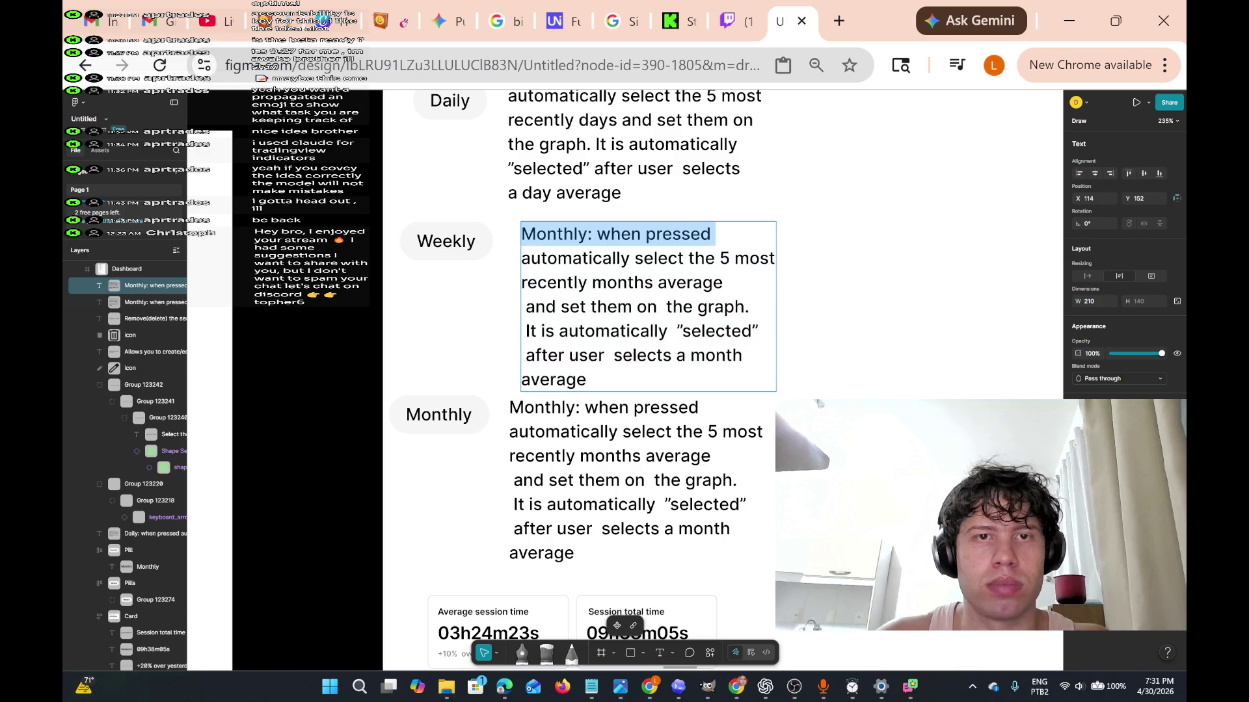
pyautogui.hotkey('shift', 'Left')
pyautogui.hotkey('shift', 'Left')
pyautogui.hotkey('shift', 'Left')
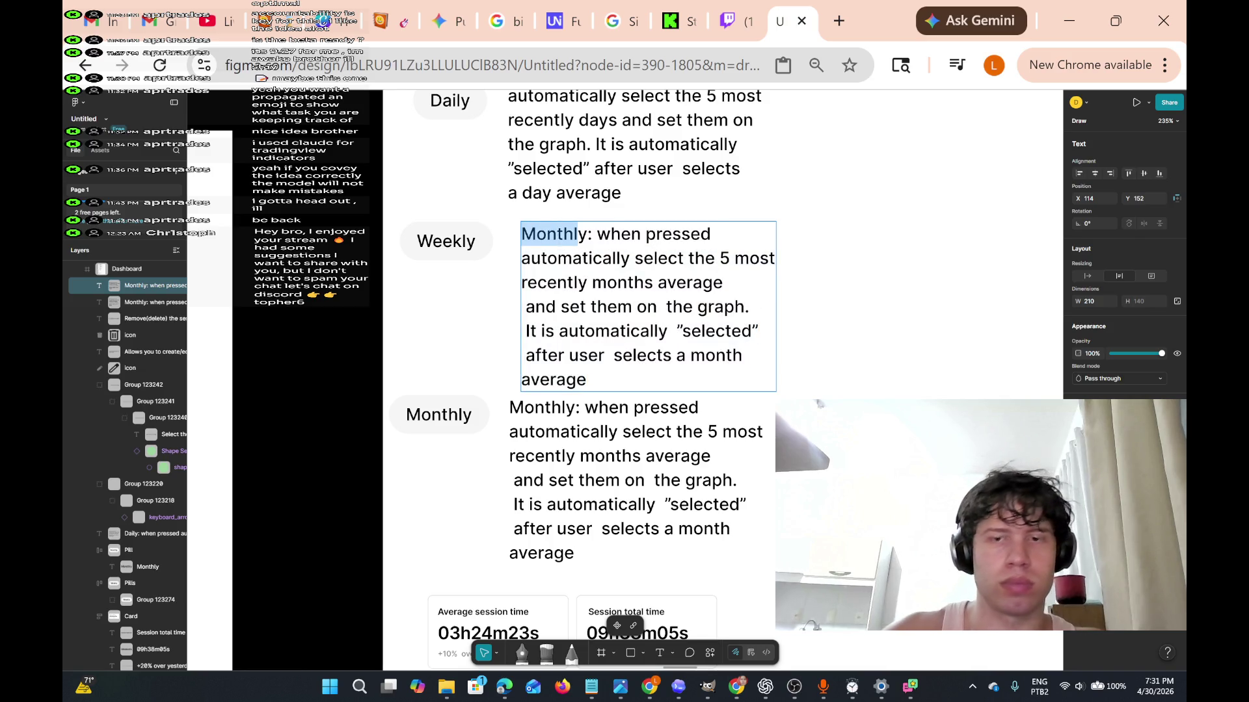
pyautogui.write('Weekl')
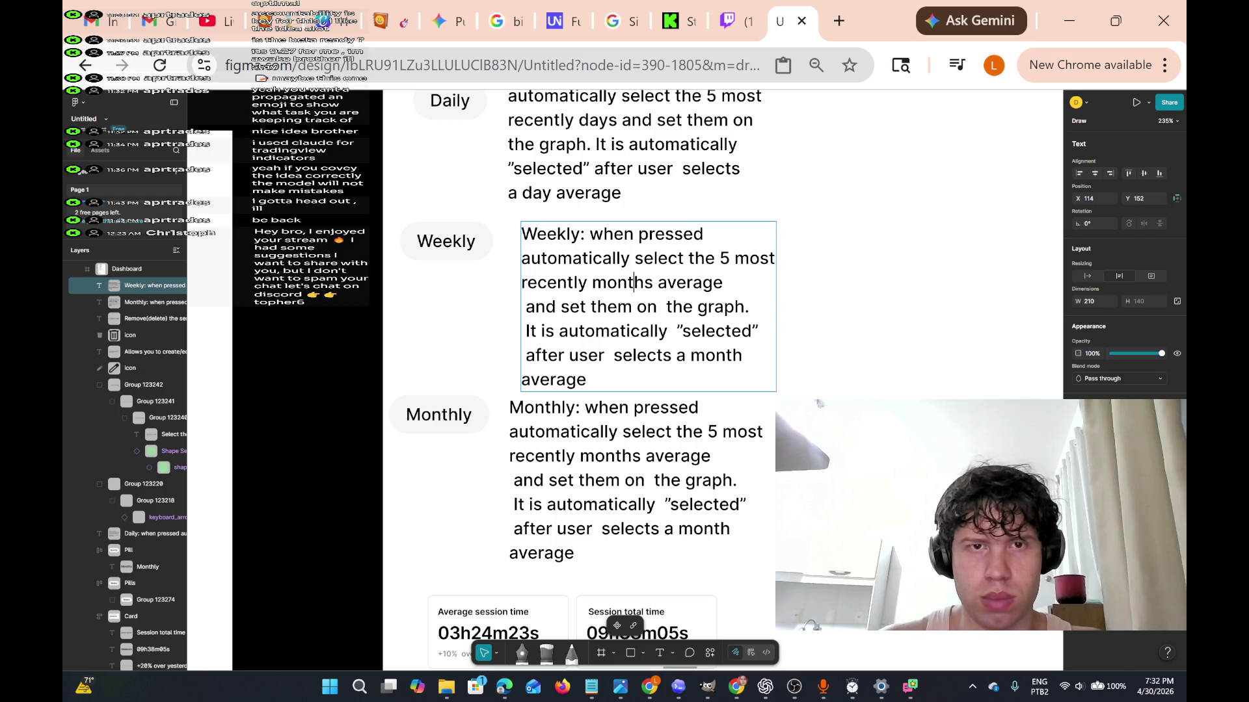
pyautogui.click(647, 306)
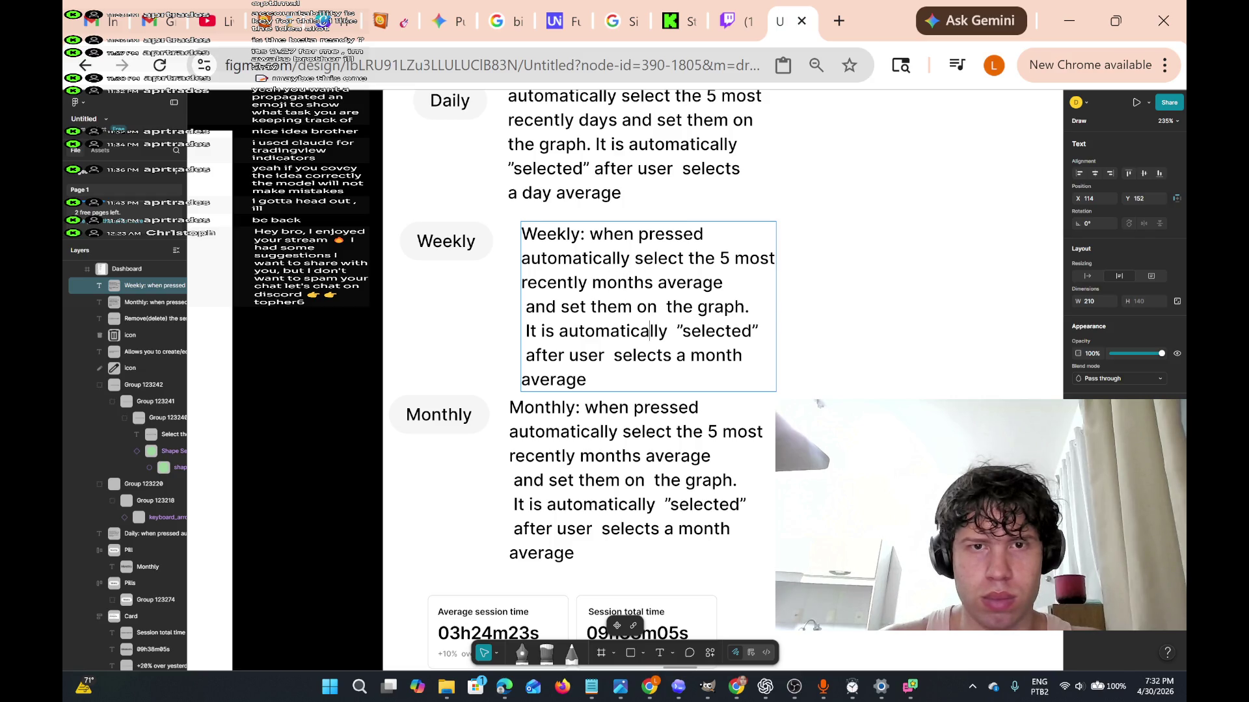
pyautogui.click(649, 331)
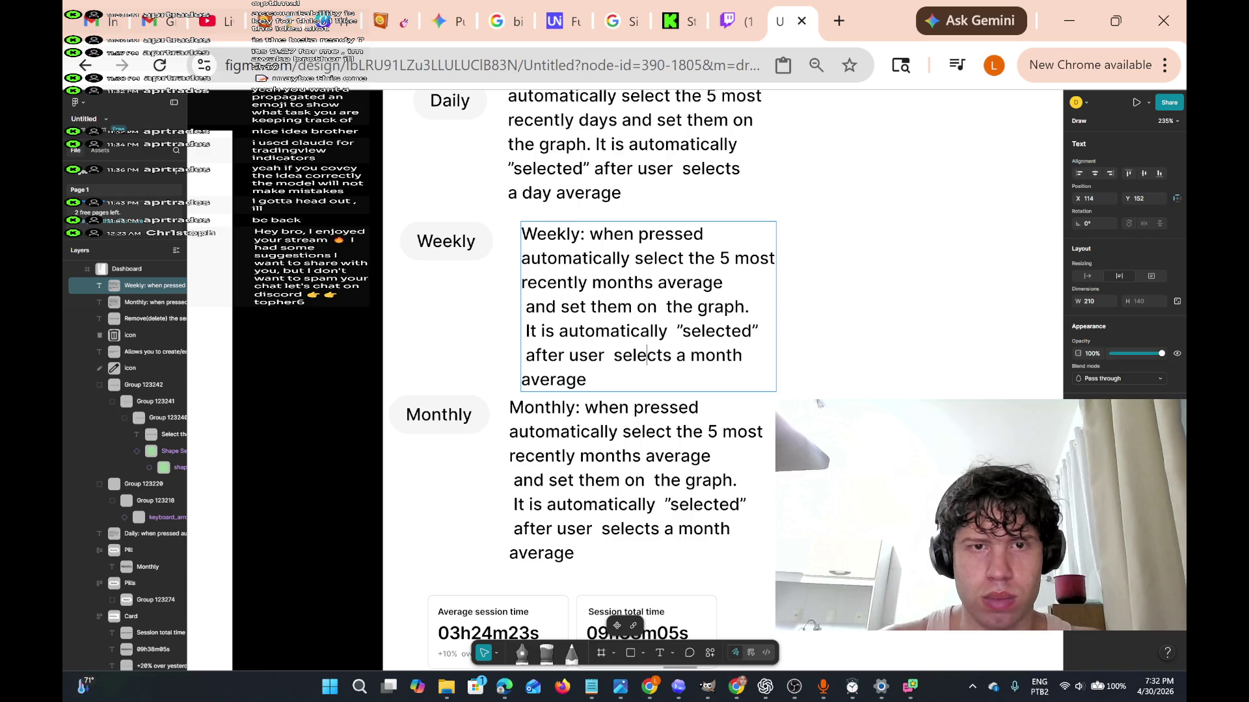
pyautogui.click(589, 258)
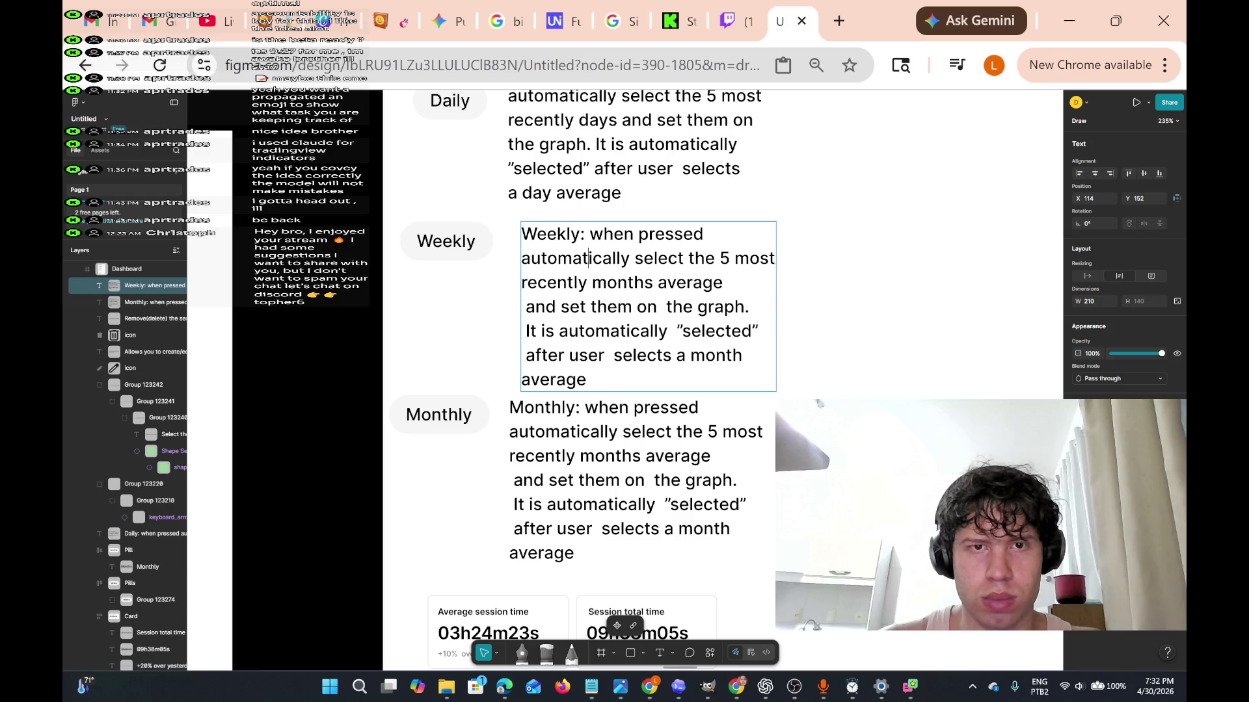
pyautogui.click(586, 306)
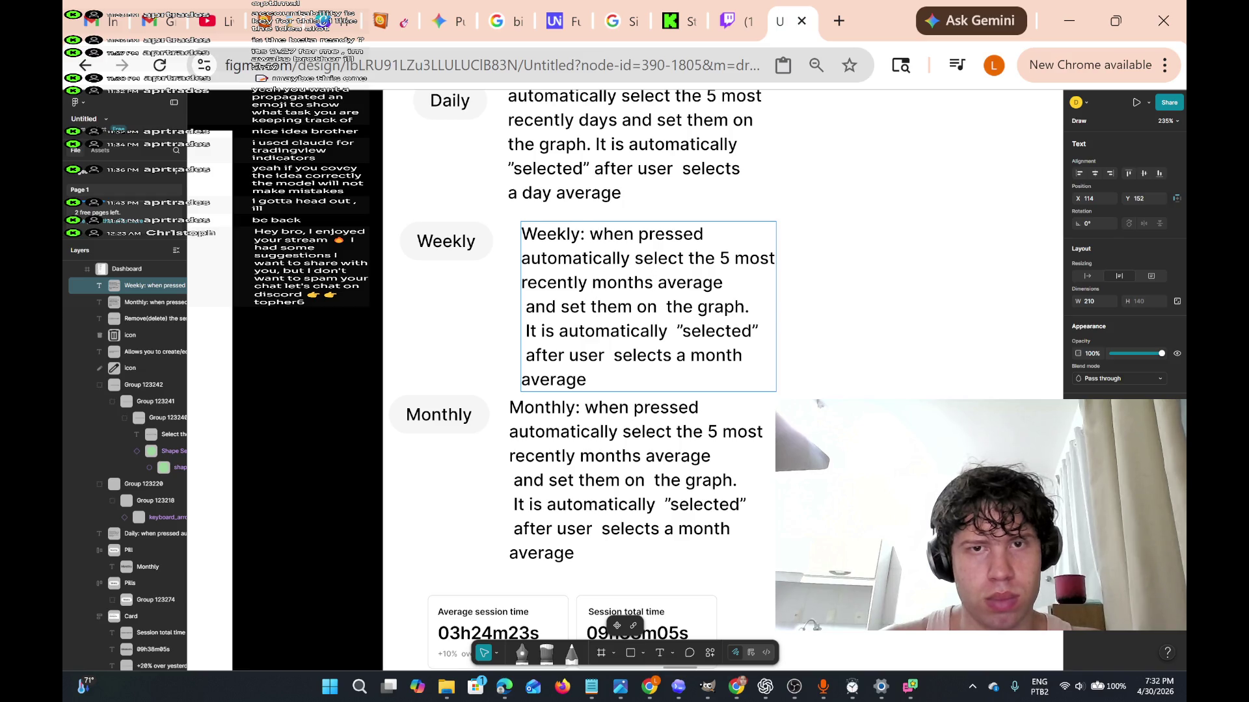
pyautogui.press('BackSpace')
pyautogui.press('BackSpace')
pyautogui.press('BackSpace')
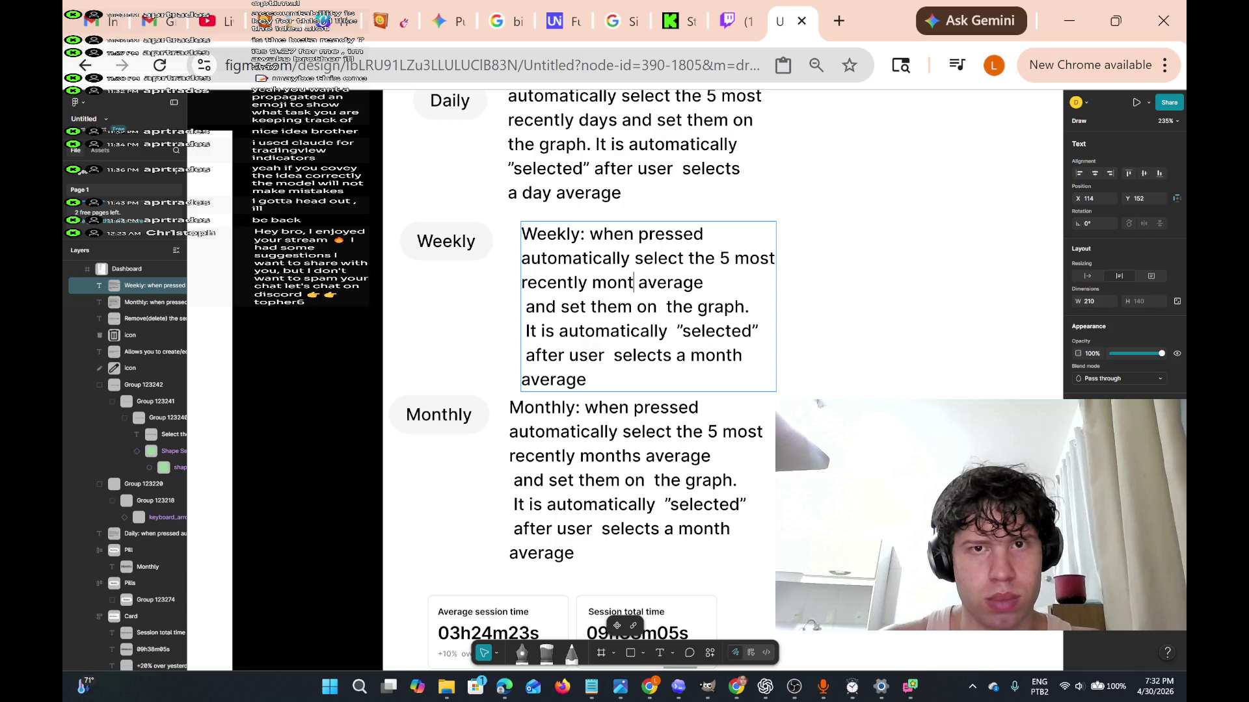
pyautogui.write('weeks')
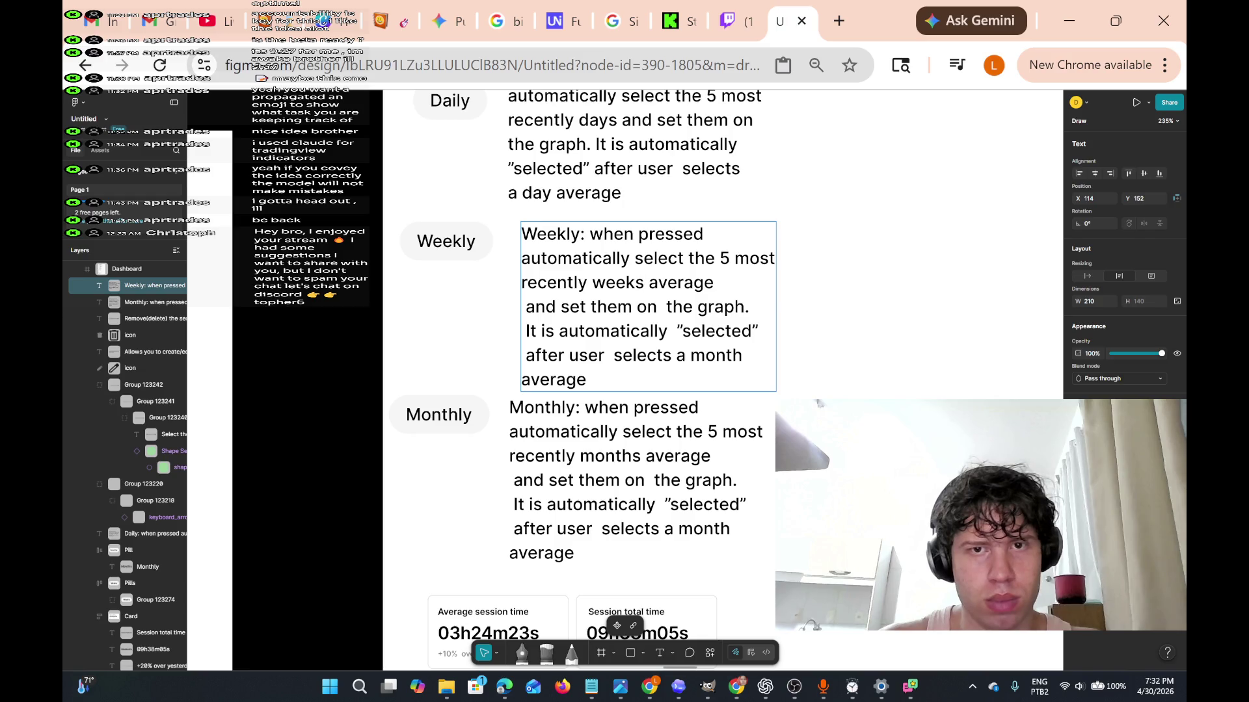
pyautogui.write("'")
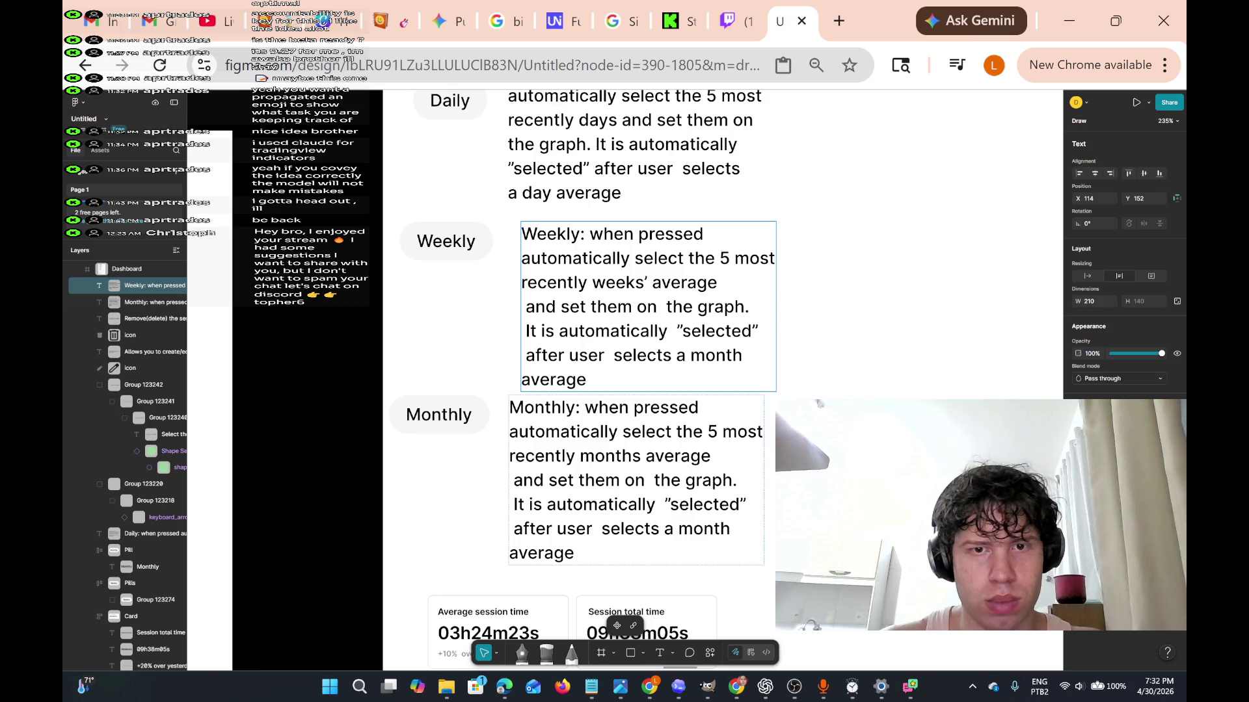
# Change the Weekly note's last line to 'selects a week average'.
pyautogui.click(644, 456)
pyautogui.write("'")
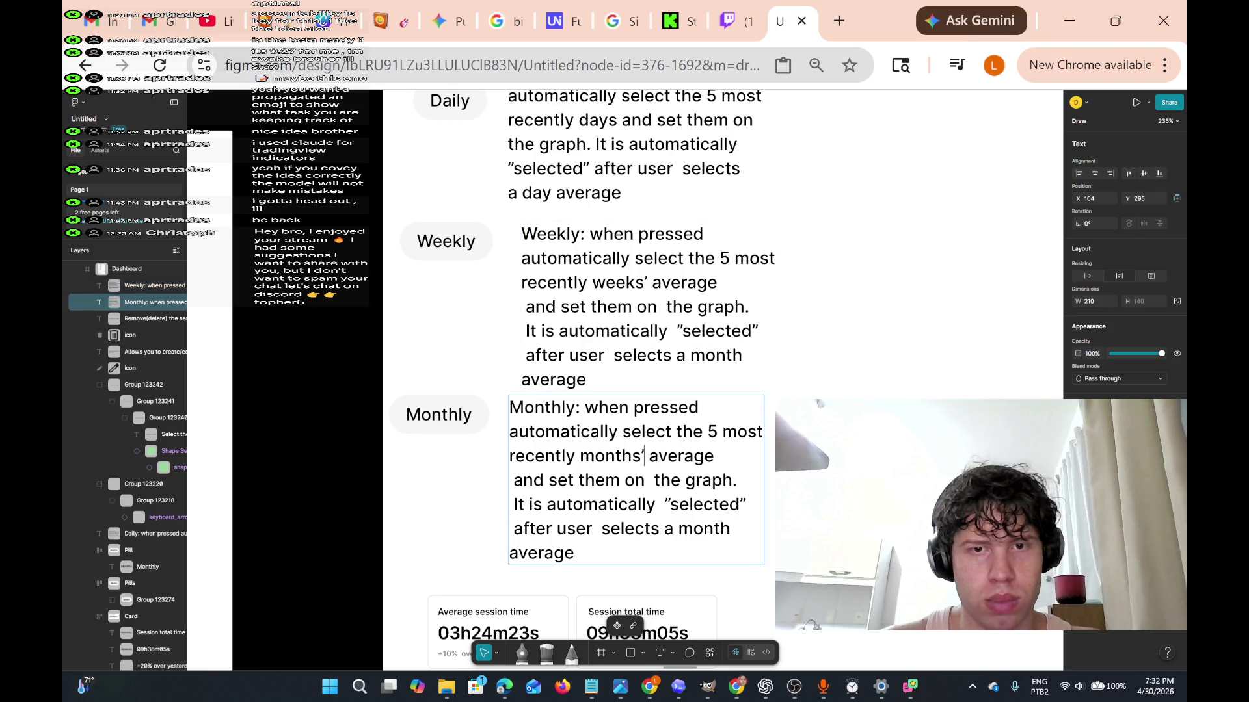
pyautogui.scroll(1, 644, 364)
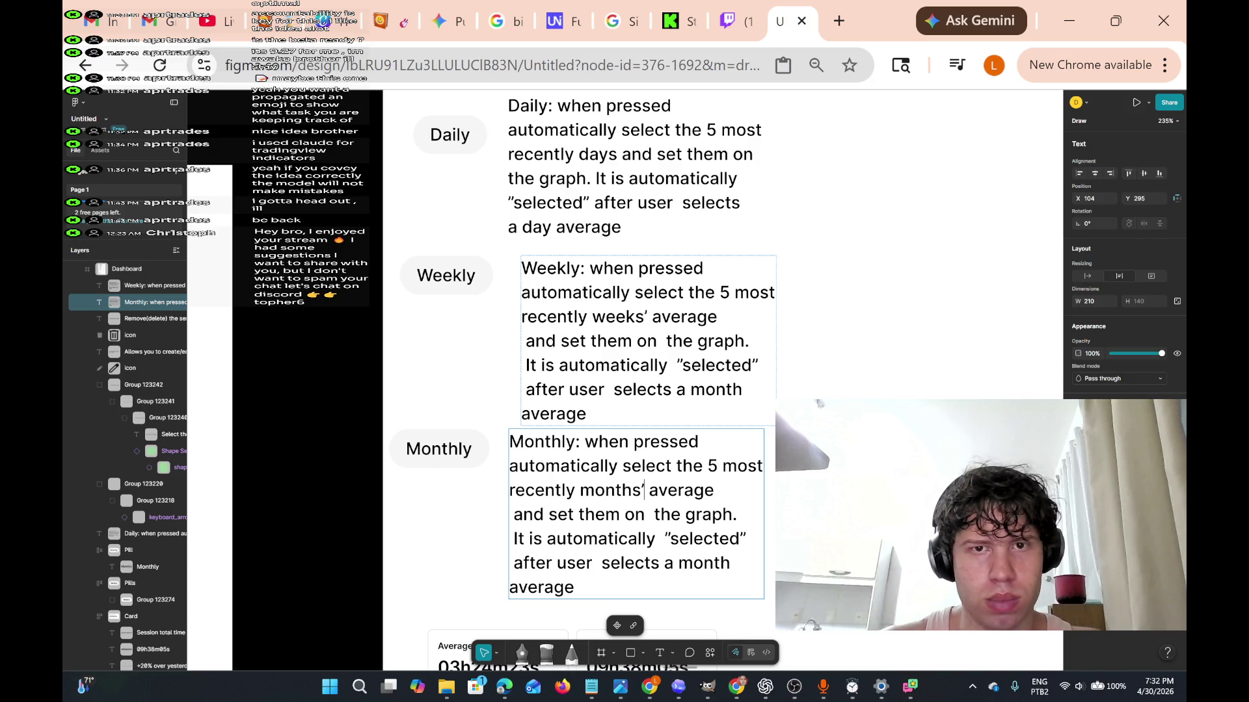
pyautogui.scroll(-1, 644, 377)
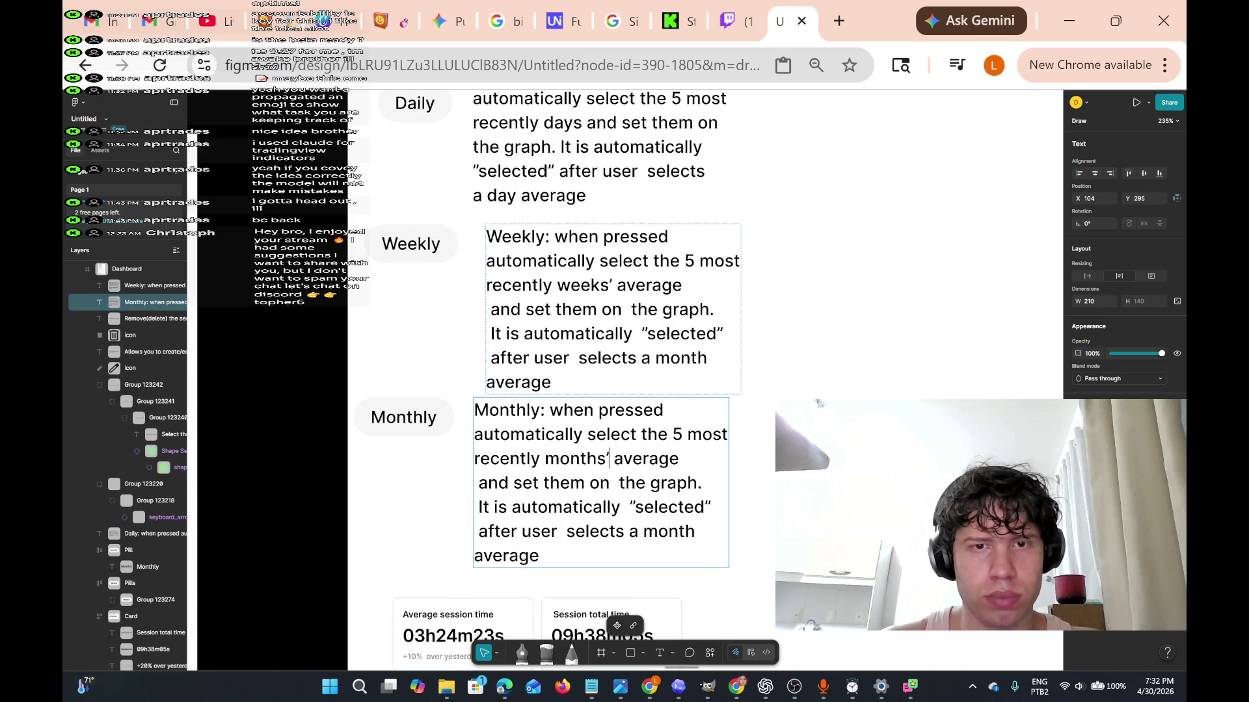
pyautogui.click(707, 359)
pyautogui.press('BackSpace')
pyautogui.press('BackSpace')
pyautogui.press('BackSpace')
pyautogui.press('BackSpace')
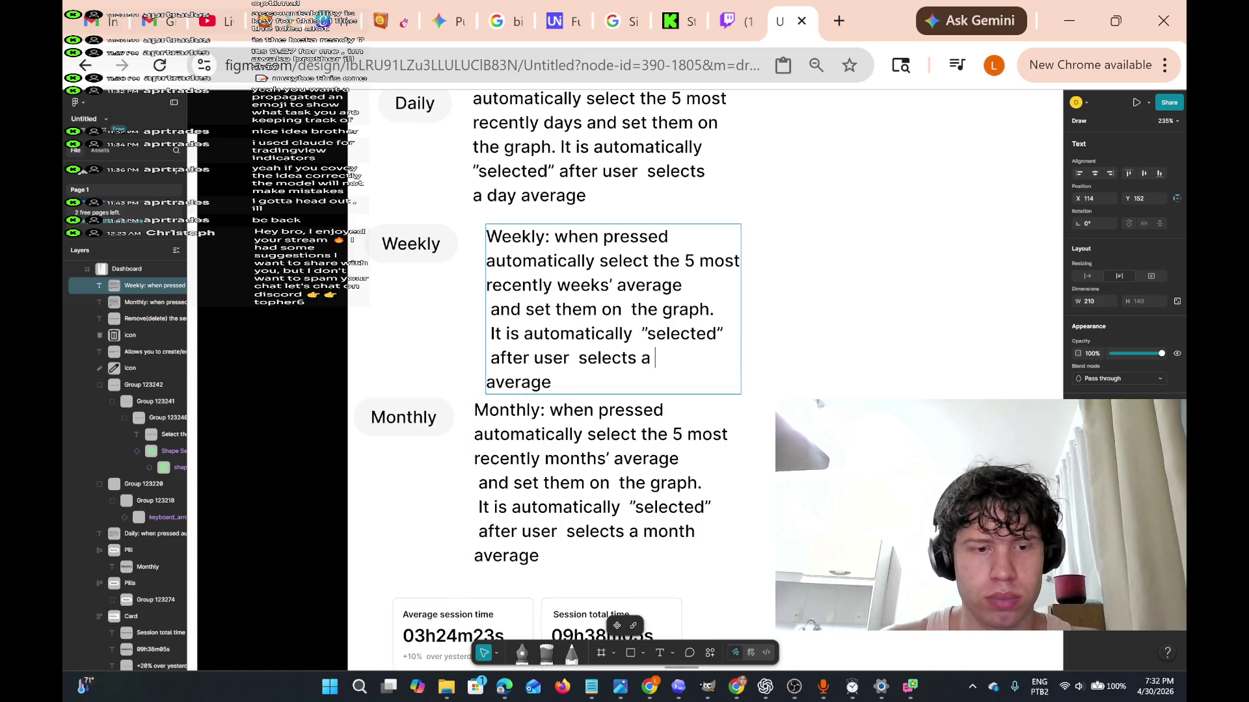
pyautogui.write('week')
pyautogui.press('Escape')
pyautogui.scroll(-8, 709, 363)
# Duplicate the 'Select the day average…' legend line and place the copy beside the green square swatch.
pyautogui.hscroll(-4, 709, 362)
pyautogui.doubleClick(598, 281)
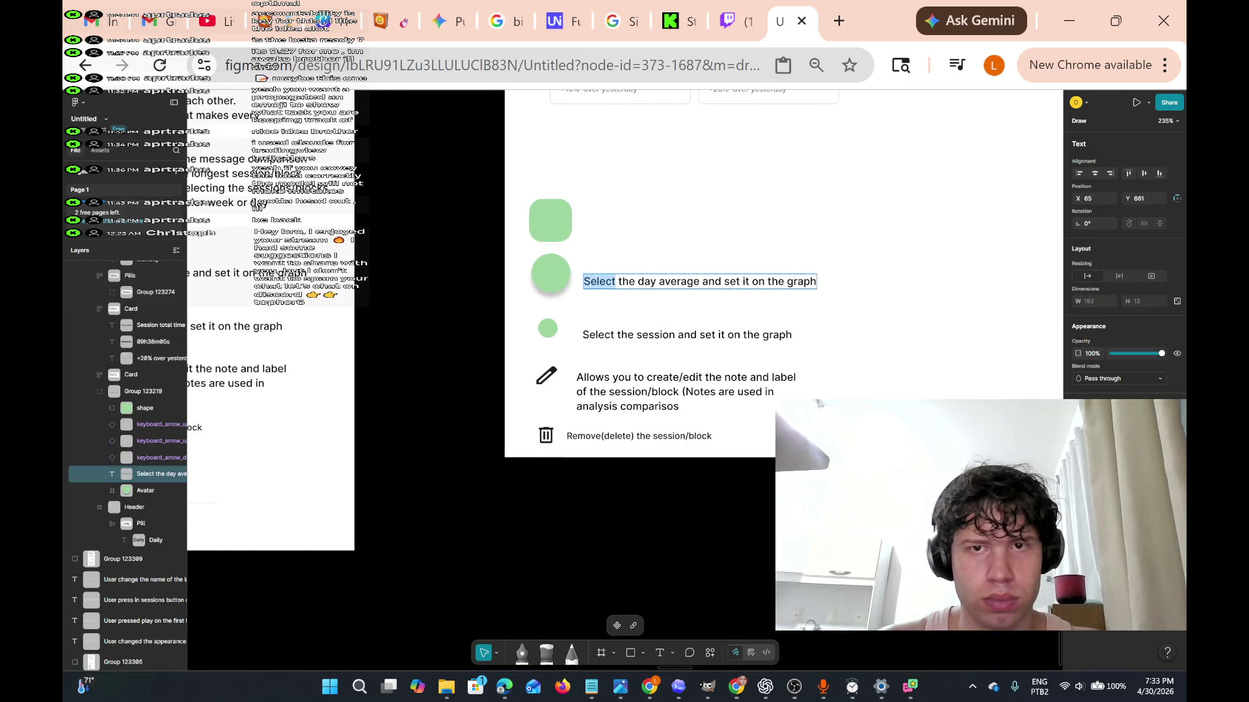
pyautogui.hotkey('ctrl', 'a')
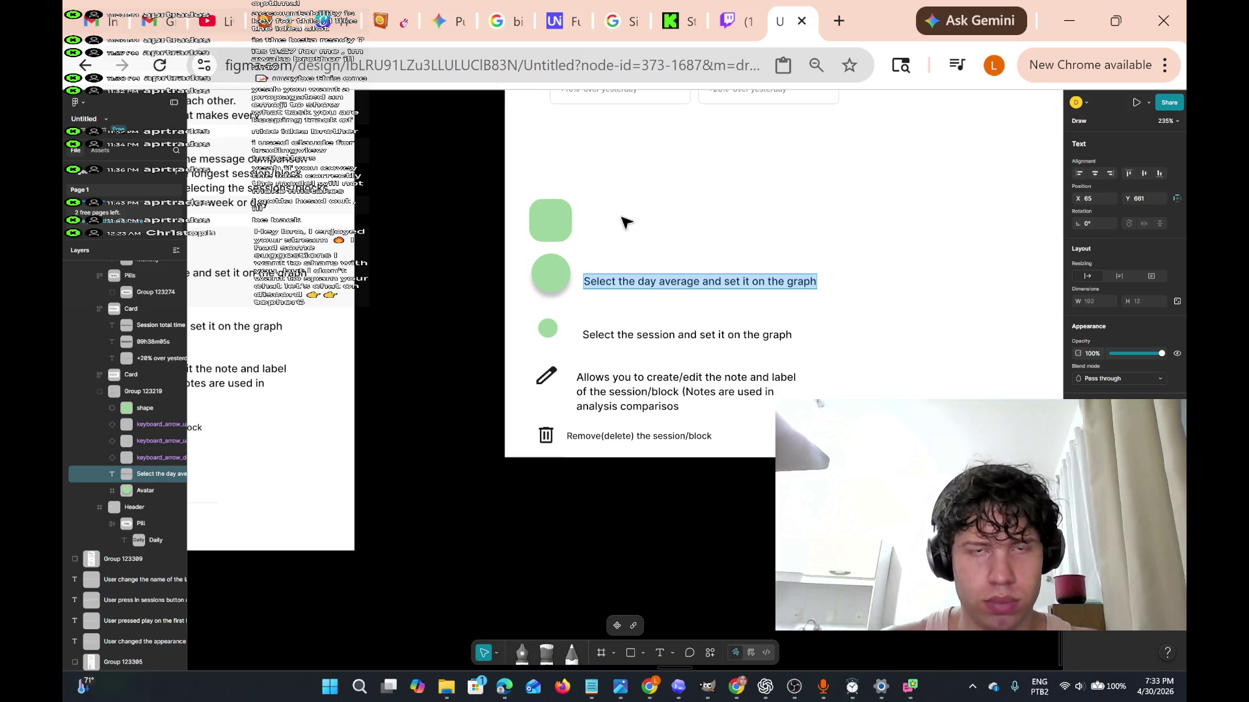
pyautogui.press('Escape')
pyautogui.rightClick(621, 220)
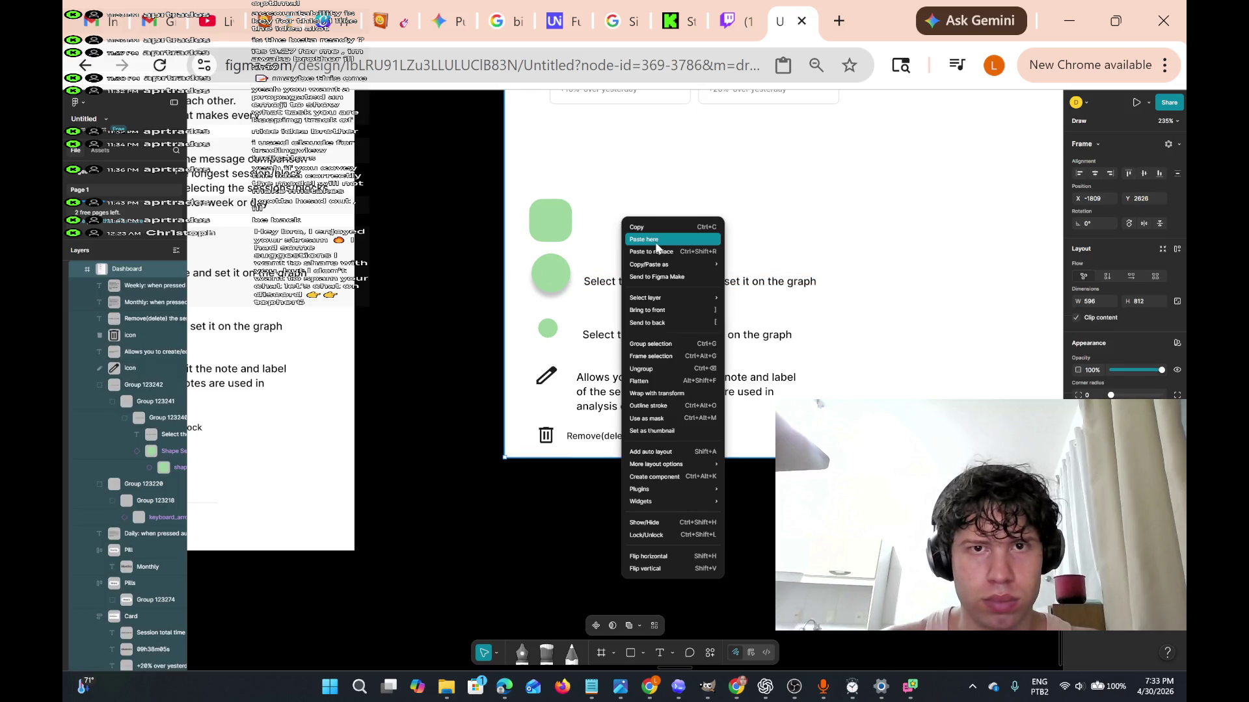
pyautogui.click(656, 241)
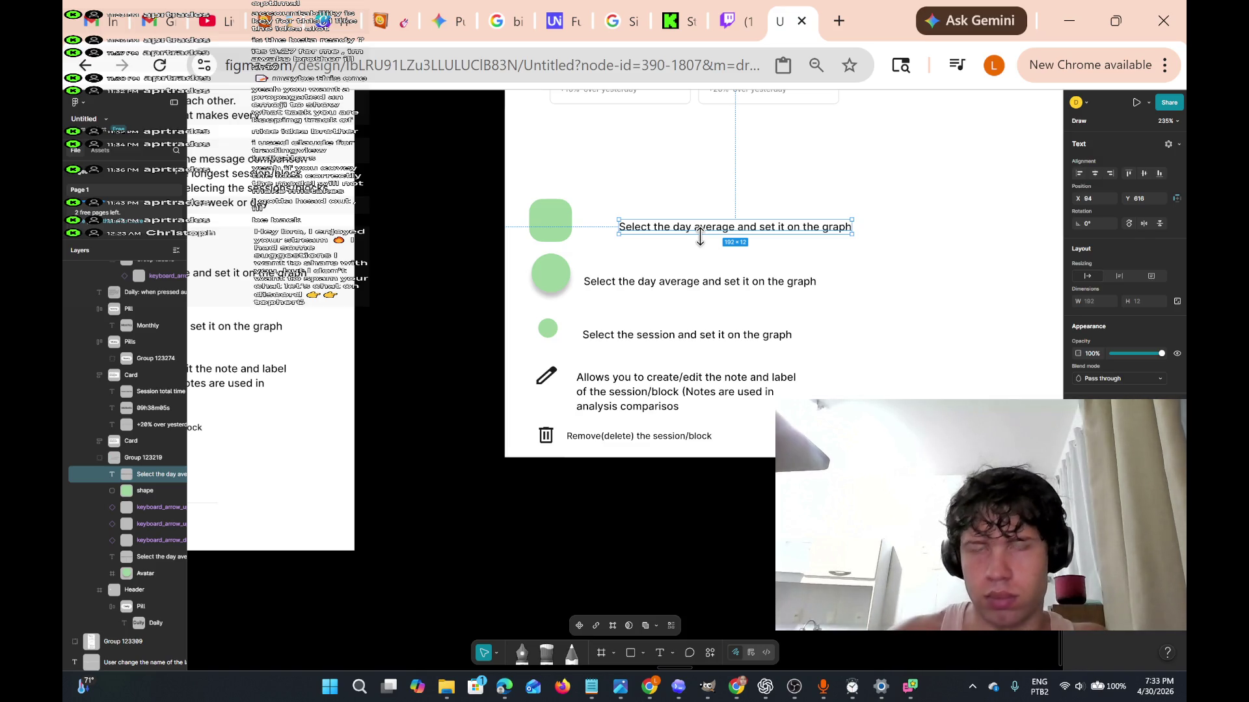
pyautogui.moveTo(842, 229); pyautogui.dragTo(806, 221)
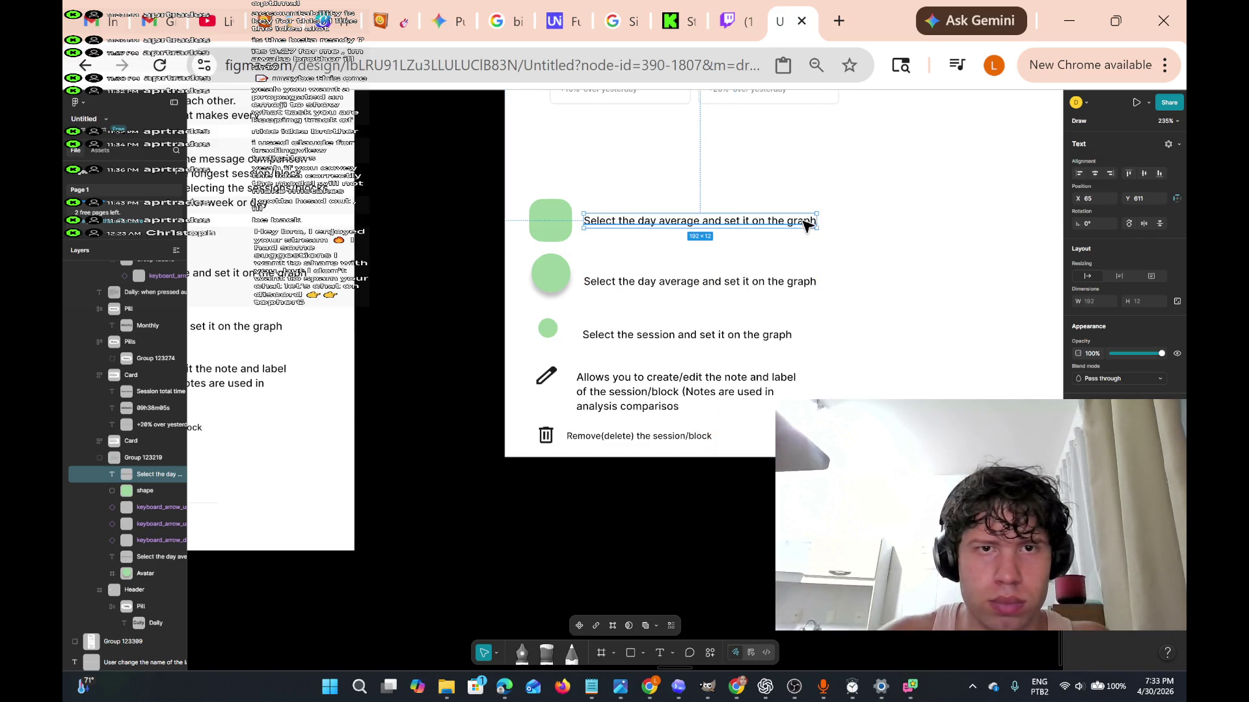
# Change 'day' to 'week' in the copied legend line.
pyautogui.doubleClick(769, 220)
pyautogui.scroll(1, 781, 224)
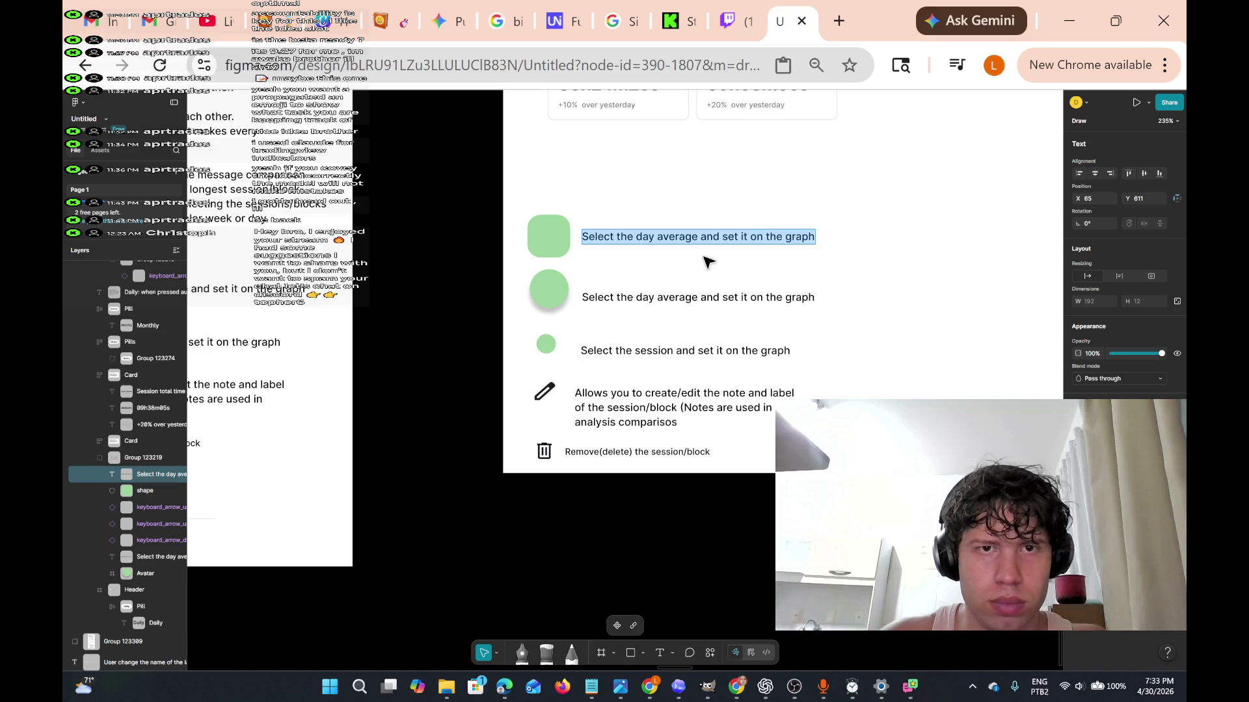
pyautogui.click(663, 237)
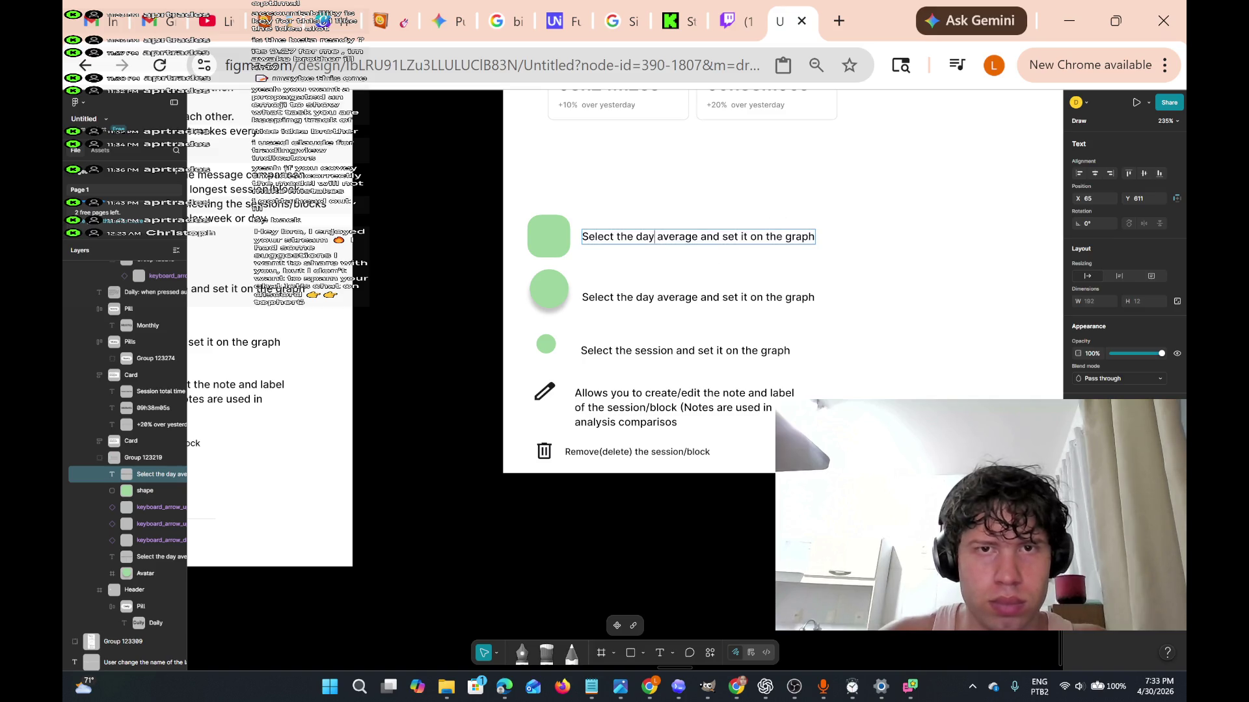
pyautogui.press('BackSpace')
pyautogui.press('BackSpace')
pyautogui.press('BackSpace')
pyautogui.write('week')
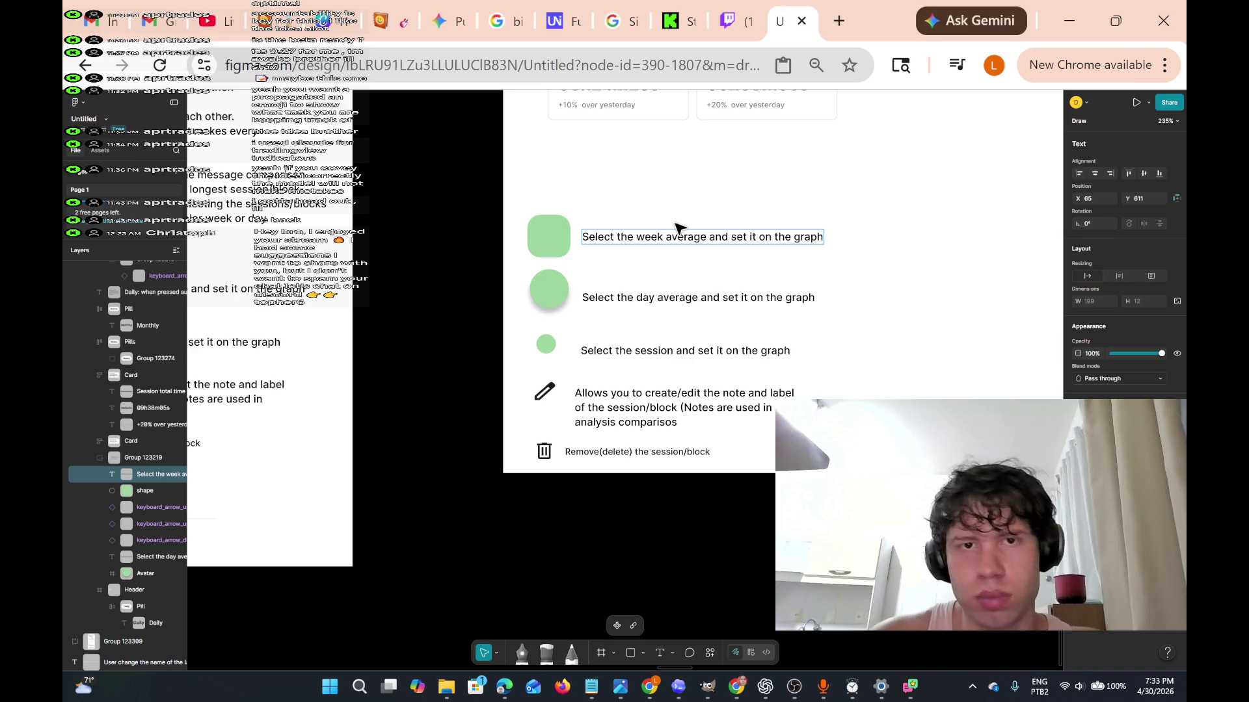
pyautogui.scroll(4, 676, 227)
# Deselect the legend line and select the Average and Session total time card group.
pyautogui.hscroll(-1, 676, 228)
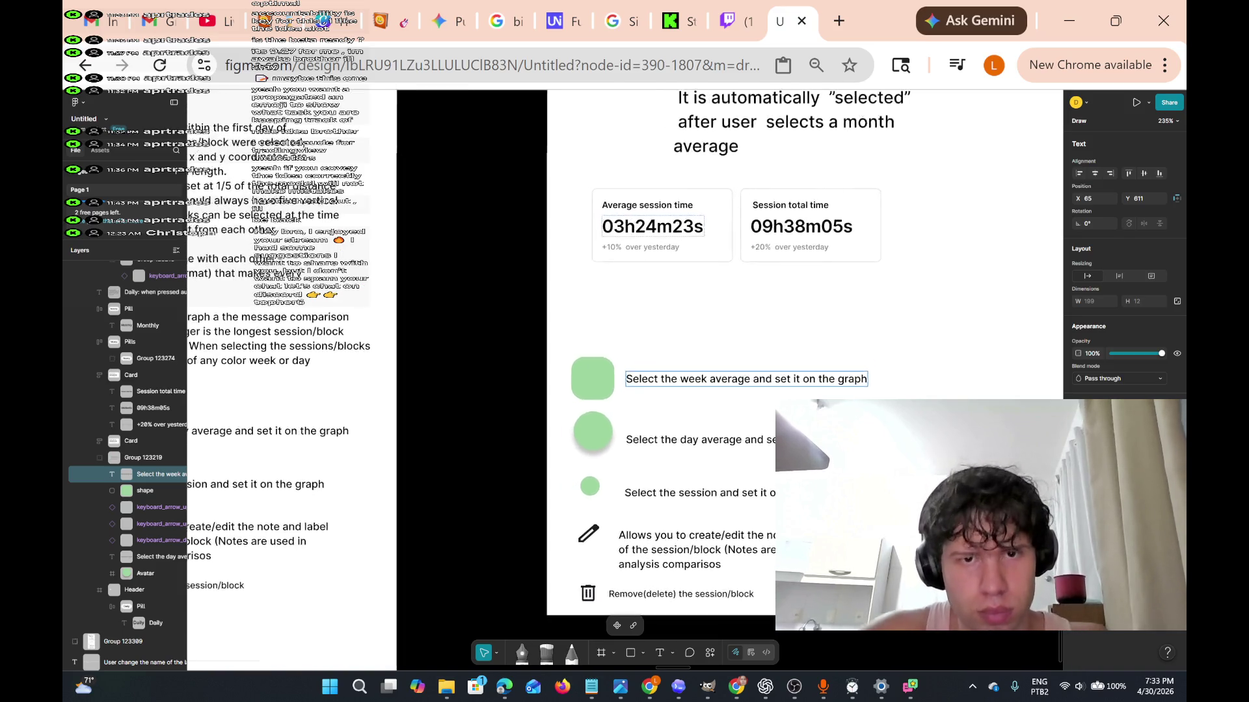
pyautogui.scroll(1, 677, 232)
pyautogui.hscroll(-5, 677, 231)
pyautogui.hscroll(5, 677, 232)
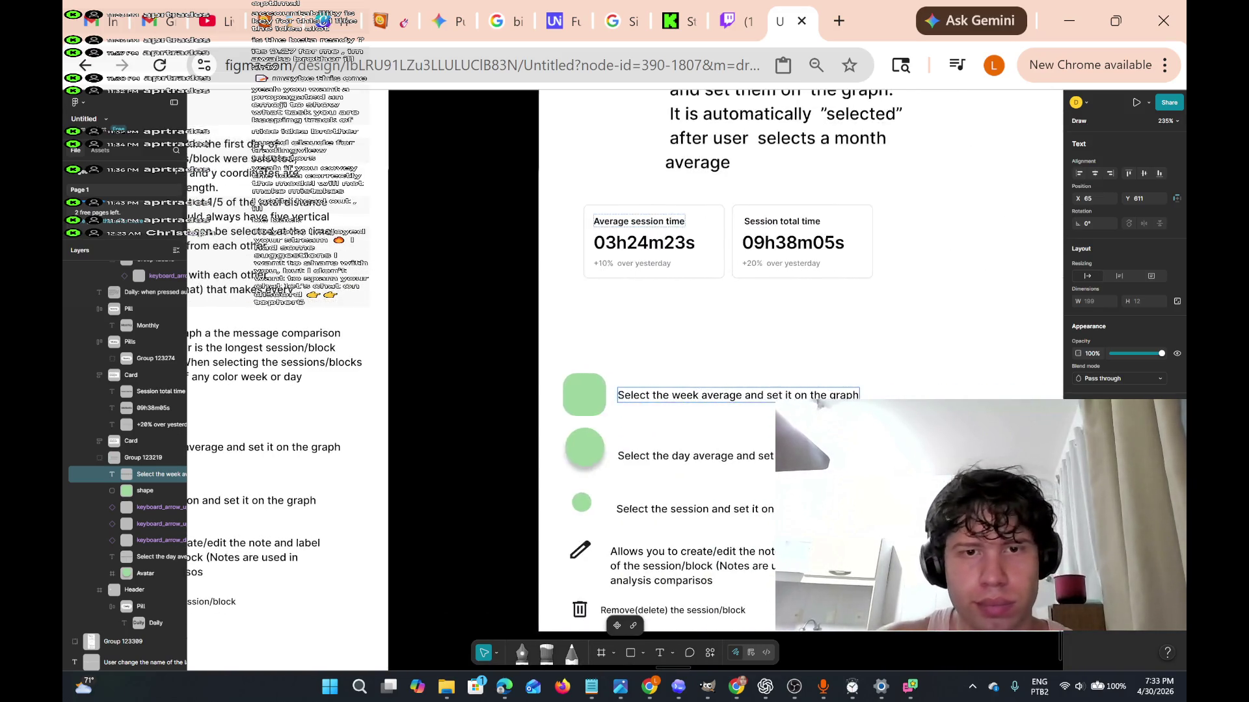
pyautogui.hscroll(7, 730, 245)
pyautogui.scroll(3, 730, 245)
pyautogui.hscroll(-5, 730, 245)
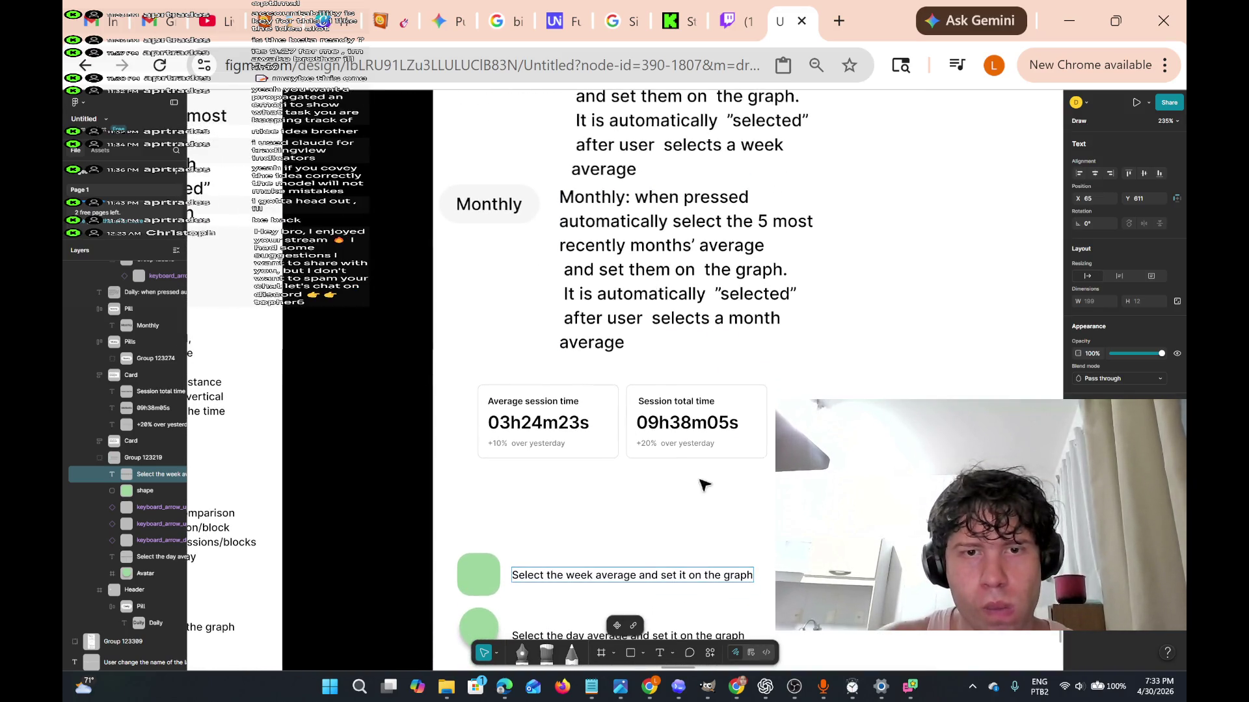
pyautogui.scroll(-1, 771, 463)
pyautogui.hscroll(1, 770, 463)
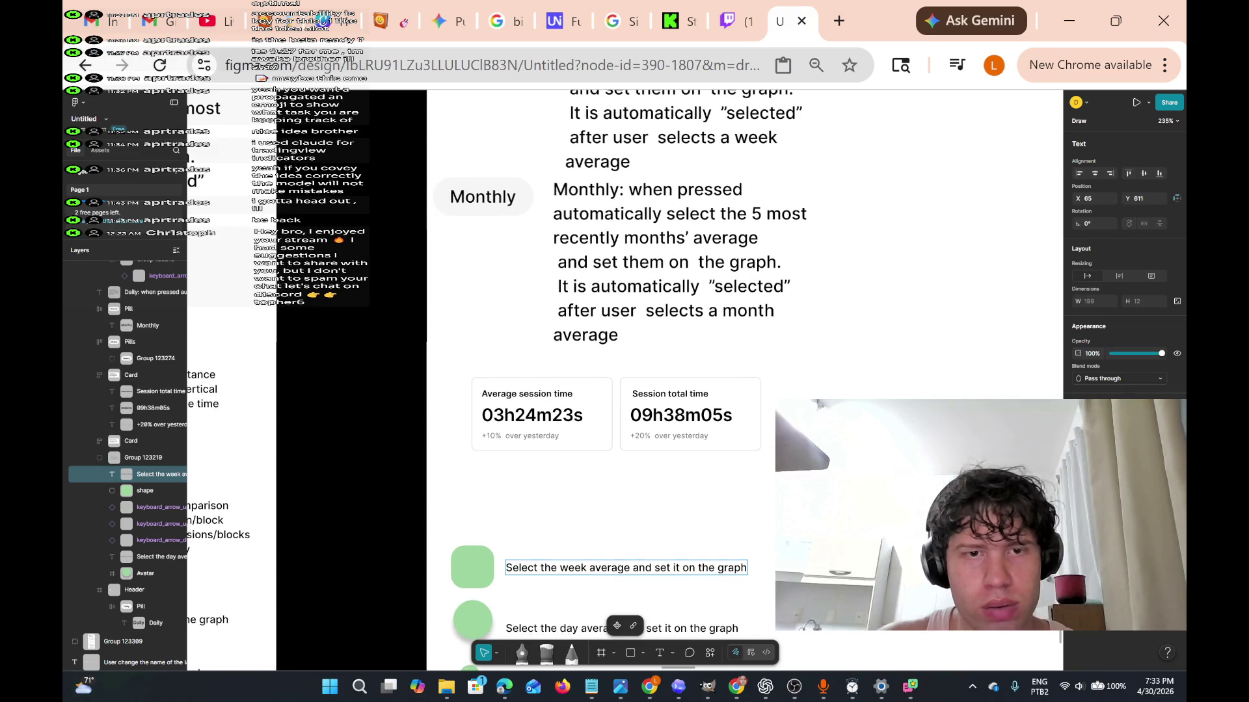
pyautogui.click(650, 485)
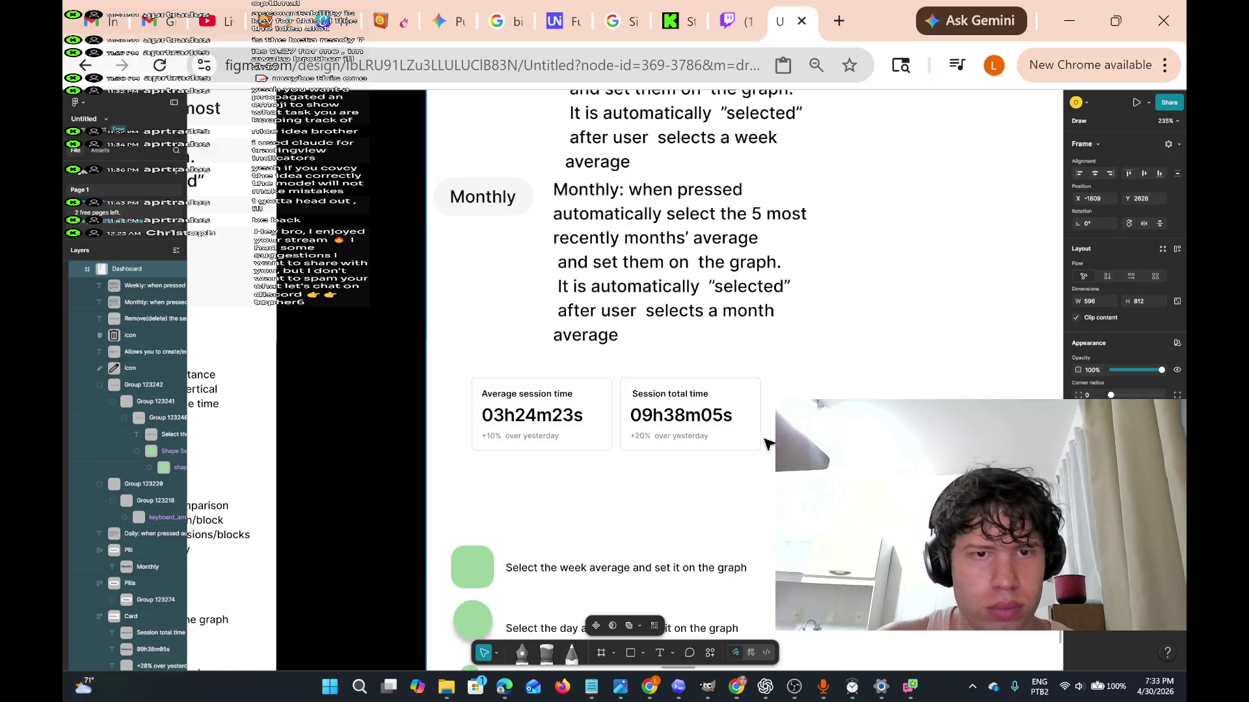
pyautogui.moveTo(447, 363); pyautogui.dragTo(584, 440)
pyautogui.click(699, 463)
# Drag the stat cards right, settling them beneath the Monthly note above the icon legend.
pyautogui.moveTo(739, 412)
pyautogui.mouseDown()
pyautogui.moveTo(886, 377)
pyautogui.moveTo(1036, 418)
pyautogui.mouseUp()
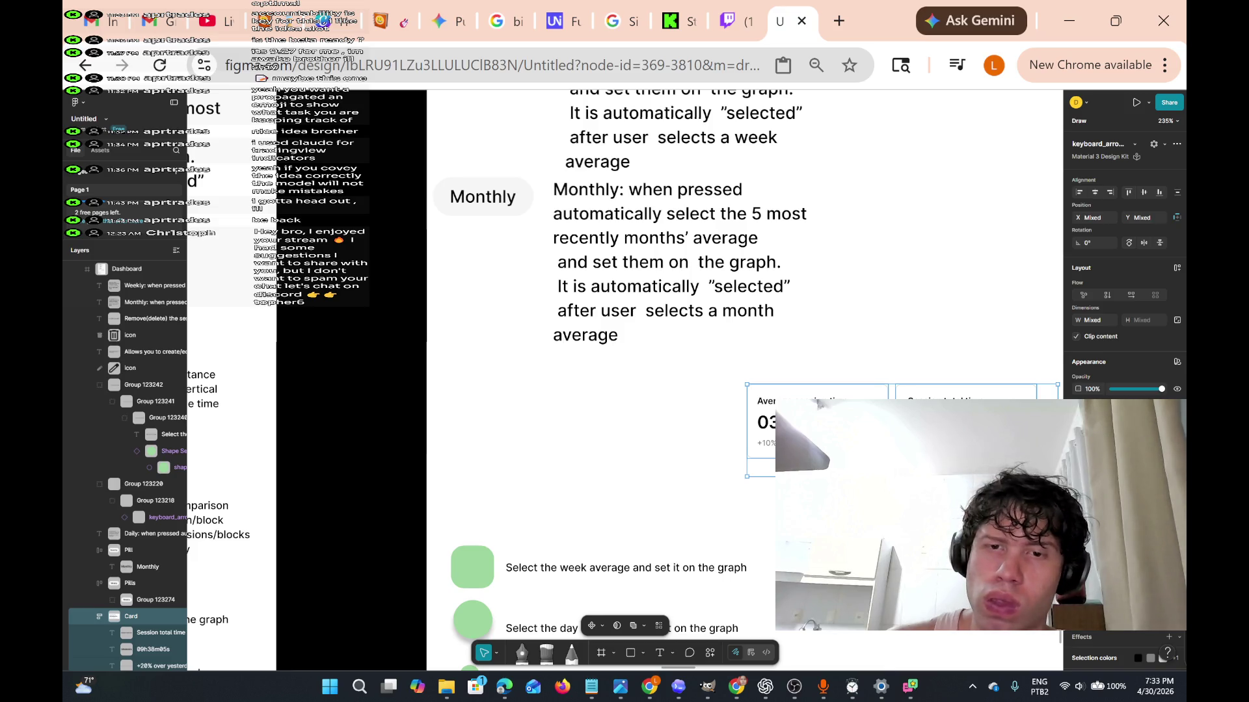
pyautogui.moveTo(1035, 418)
pyautogui.mouseDown()
pyautogui.moveTo(1036, 361)
pyautogui.moveTo(916, 444)
pyautogui.moveTo(887, 363)
pyautogui.moveTo(898, 333)
pyautogui.moveTo(882, 406)
pyautogui.mouseUp()
pyautogui.doubleClick(882, 406)
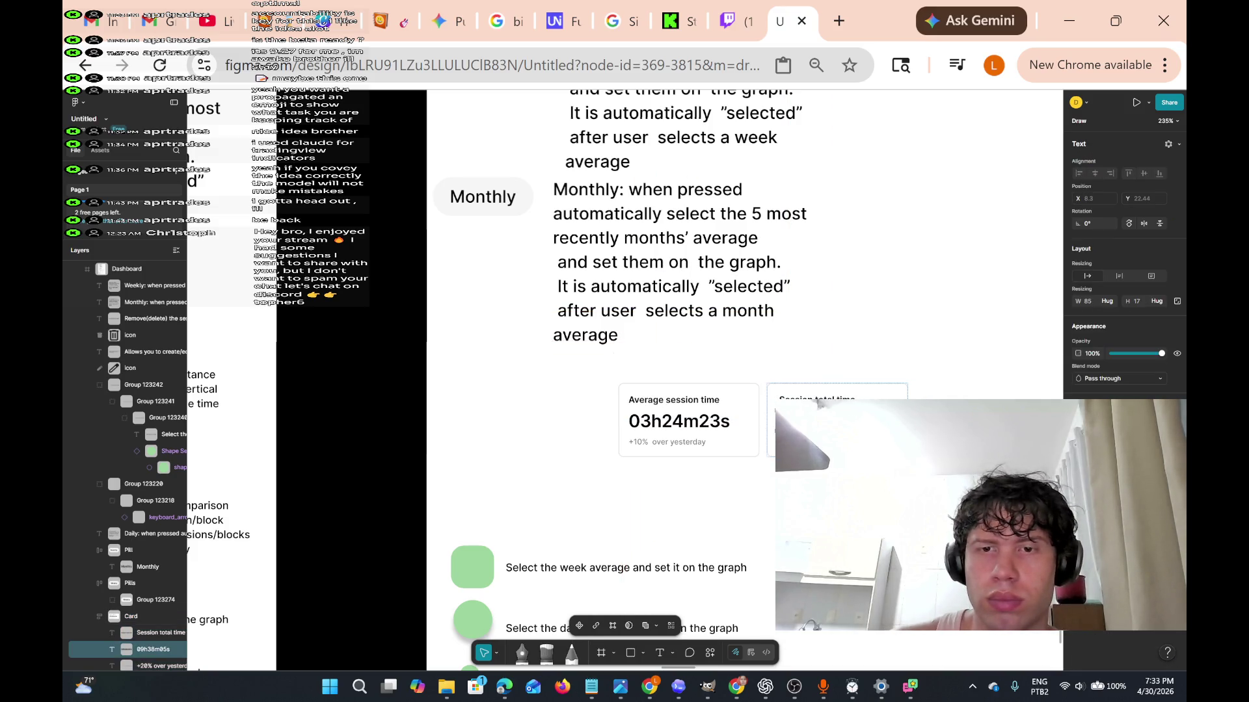
pyautogui.click(480, 371)
pyautogui.scroll(-5, 480, 371)
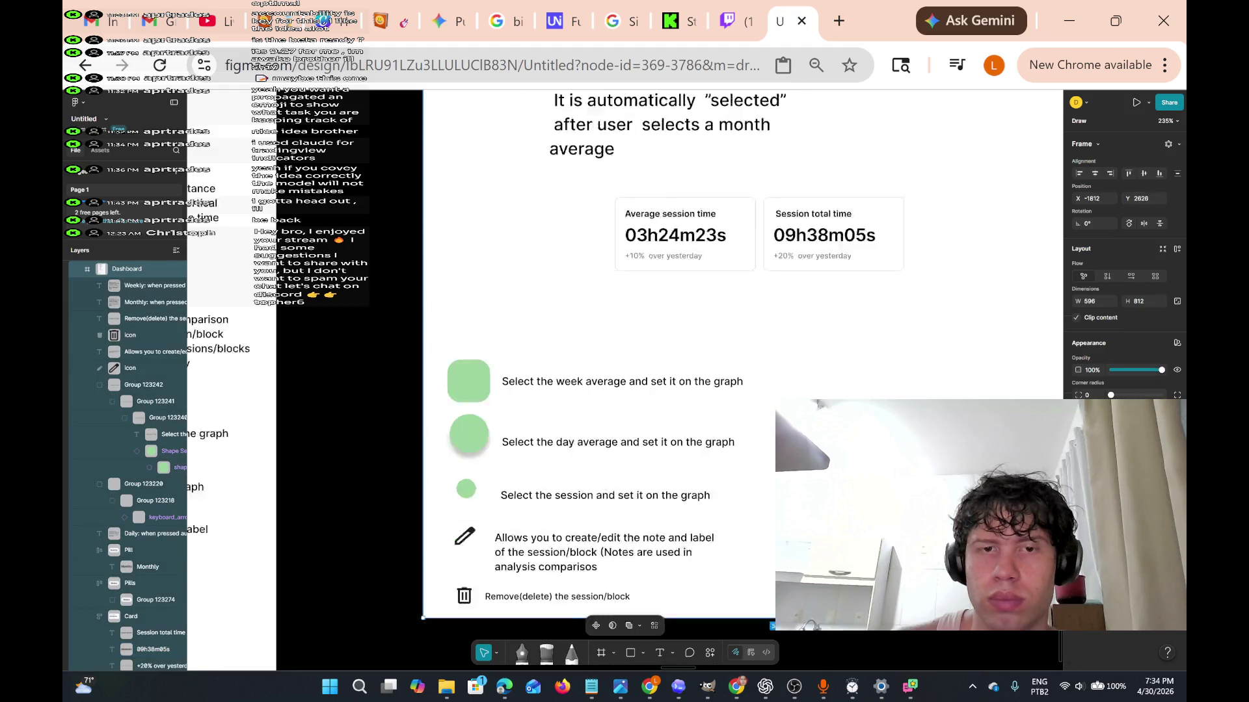
pyautogui.scroll(6, 480, 371)
pyautogui.scroll(2, 618, 325)
pyautogui.scroll(-3, 618, 326)
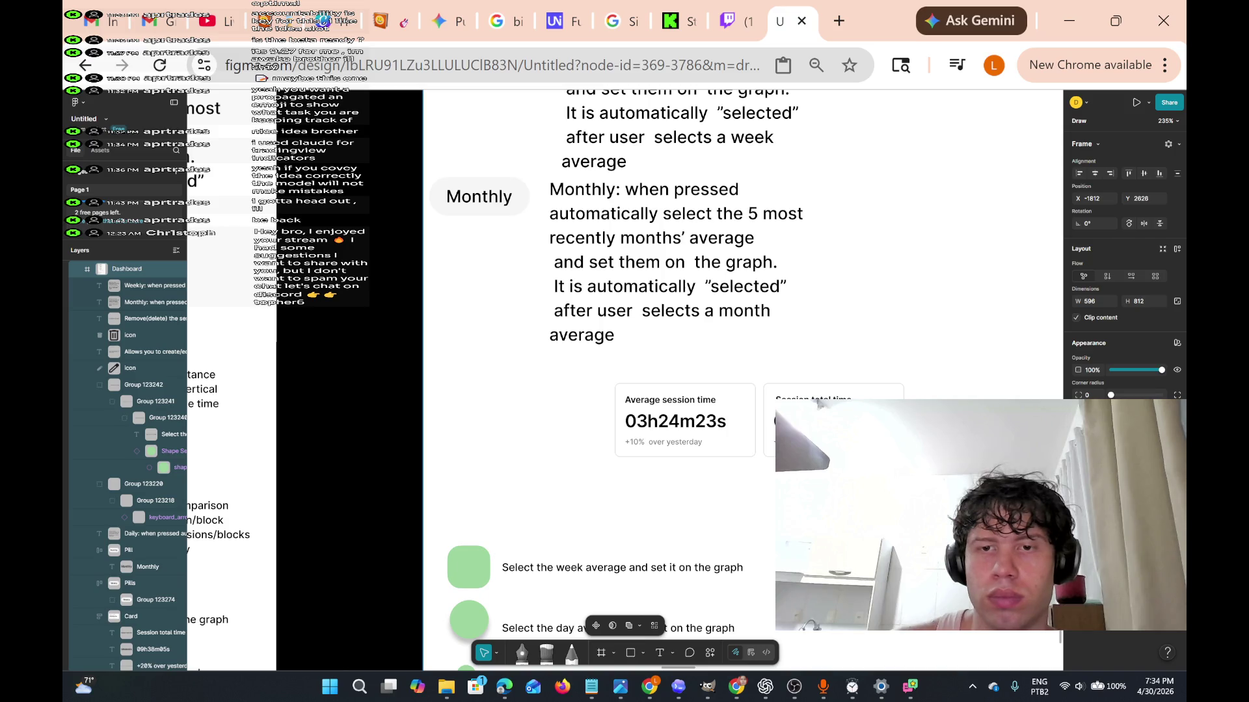
pyautogui.scroll(-2, 617, 325)
pyautogui.scroll(2, 617, 325)
pyautogui.scroll(-3, 927, 438)
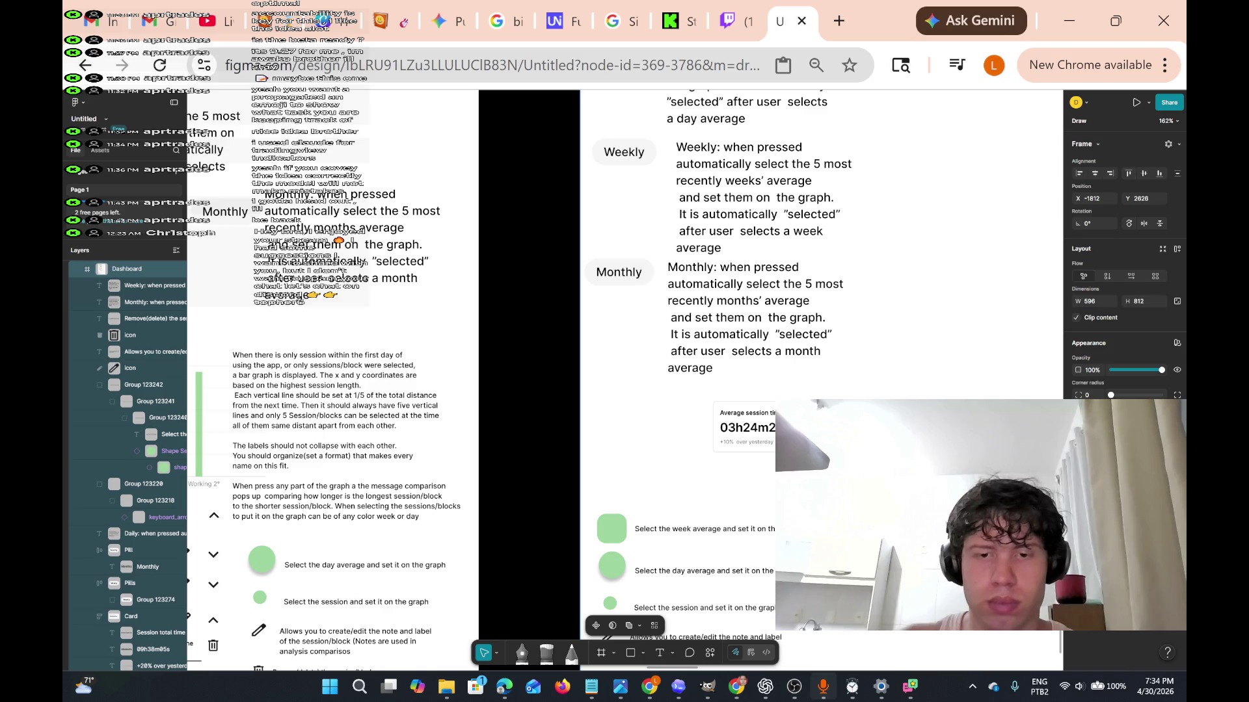
pyautogui.moveTo(794, 686)
pyautogui.click(801, 650)
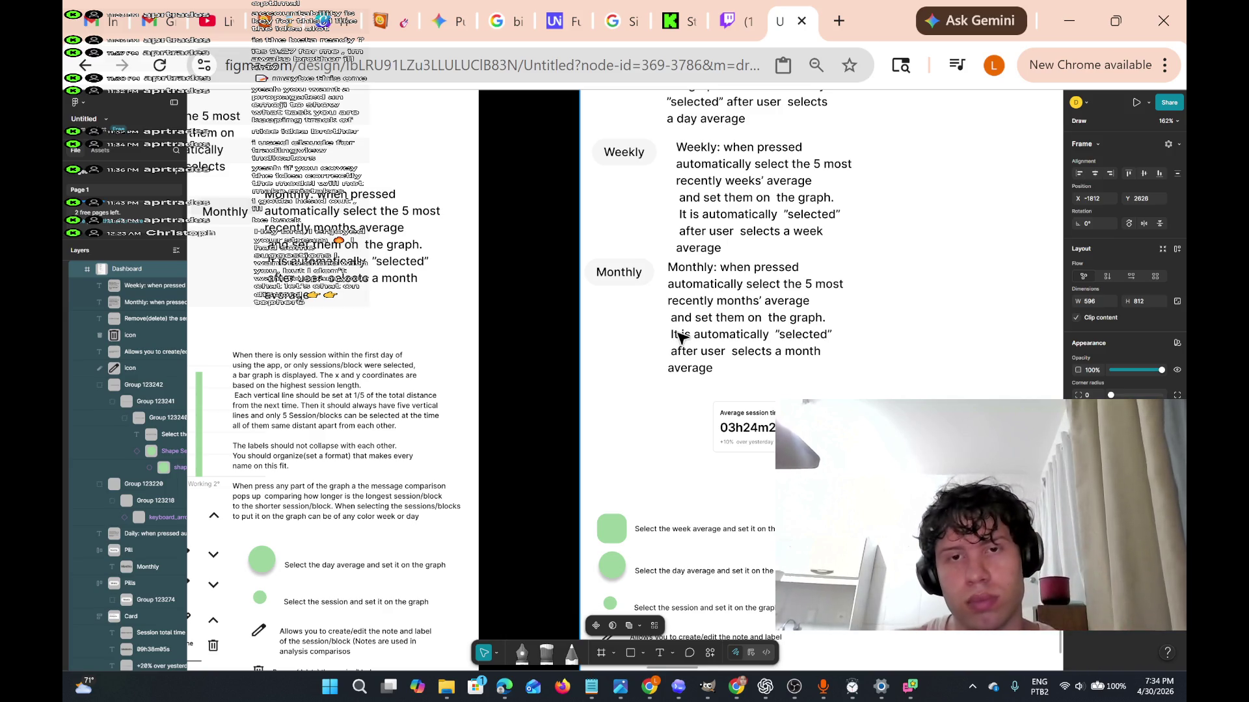
pyautogui.scroll(3, 657, 325)
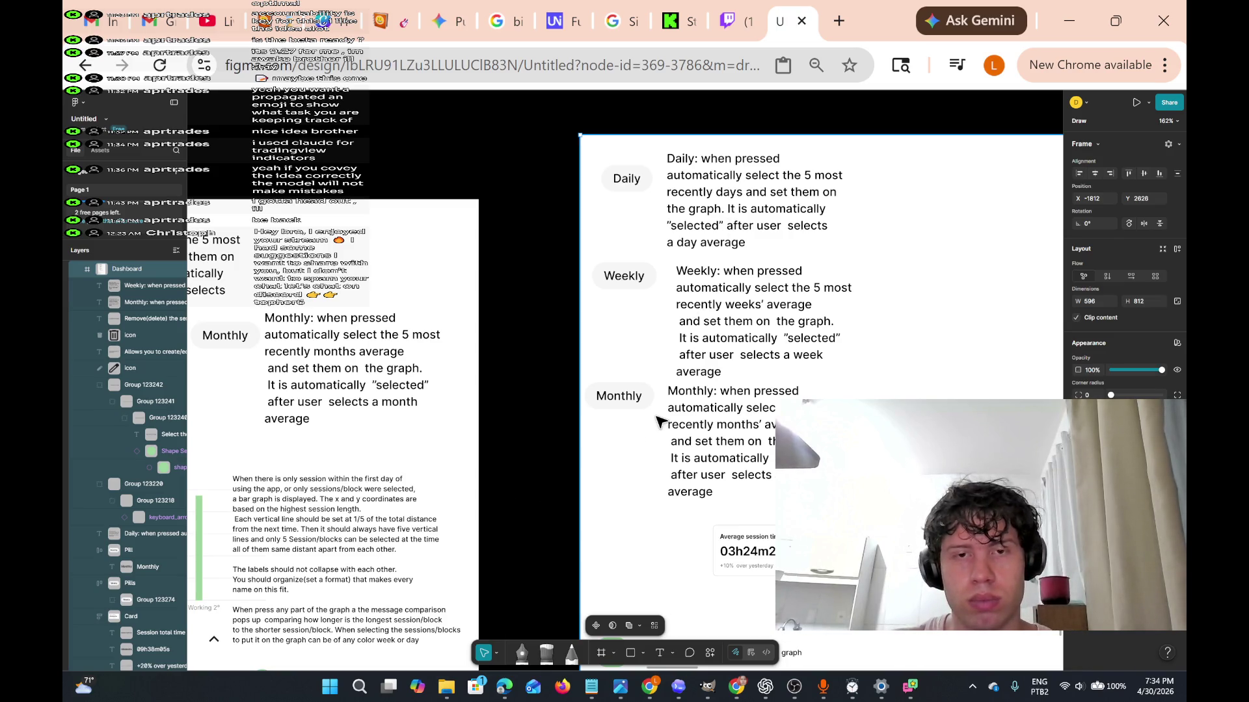
pyautogui.scroll(-3, 659, 421)
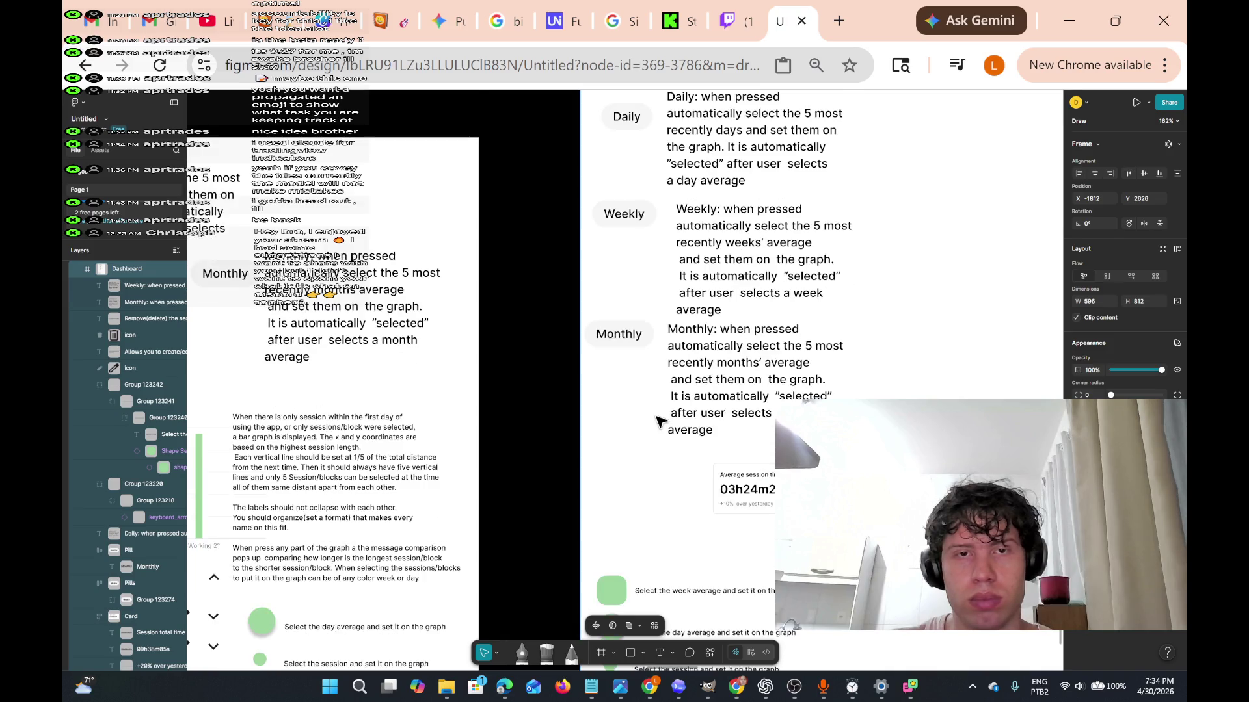